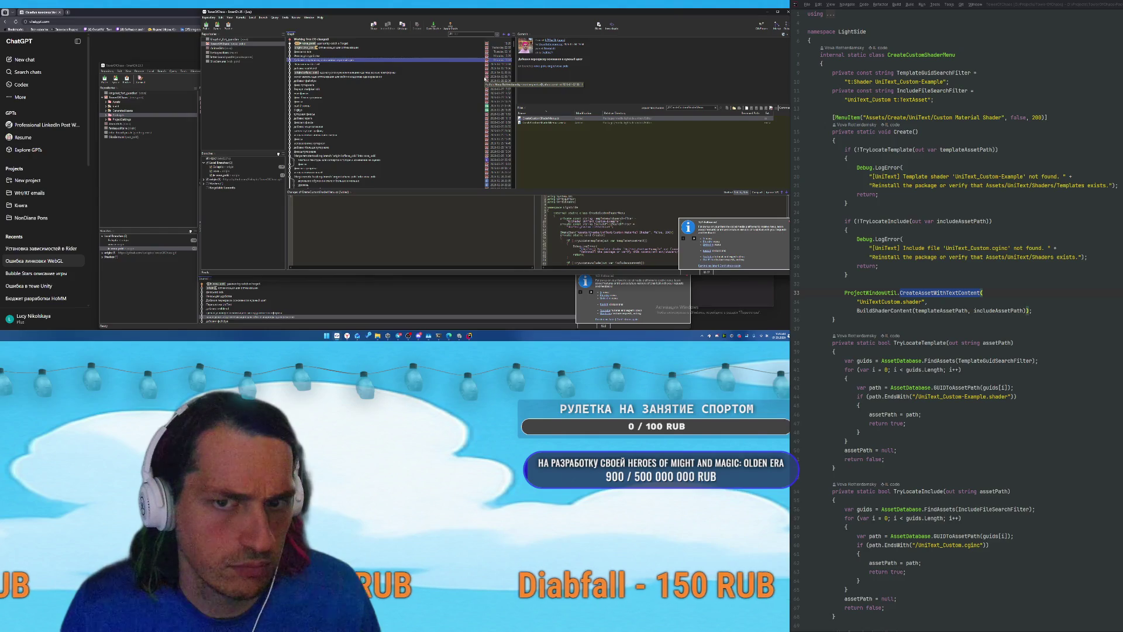
# Step up and down through neighbouring commits in the SmartGit log, then call up Alt+Tab.
pyautogui.press('Down')
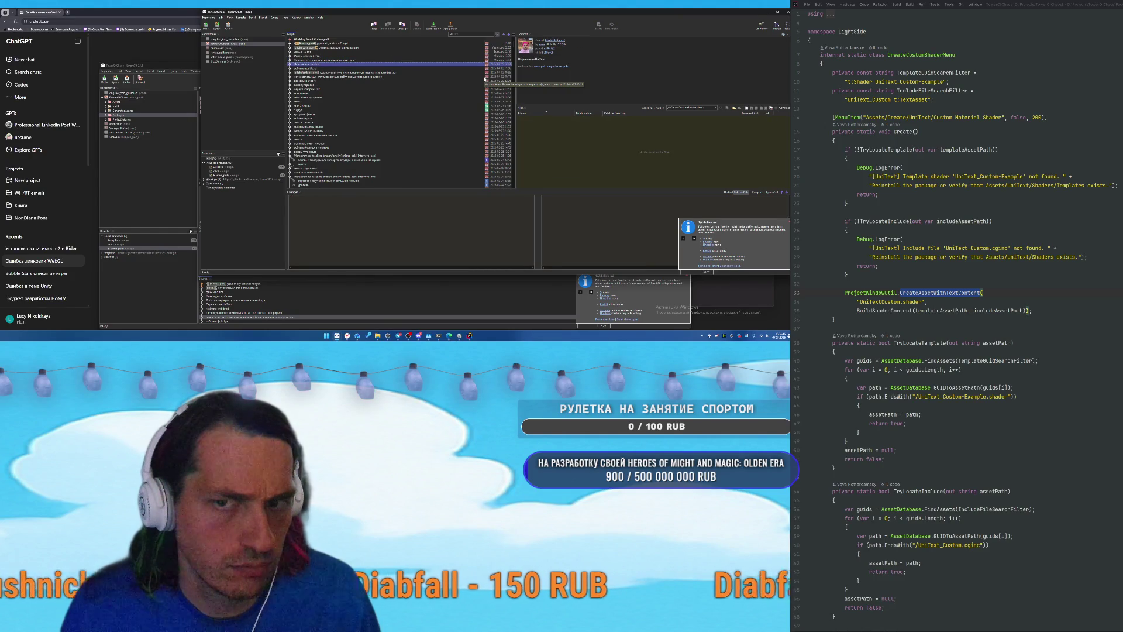
pyautogui.press('Up')
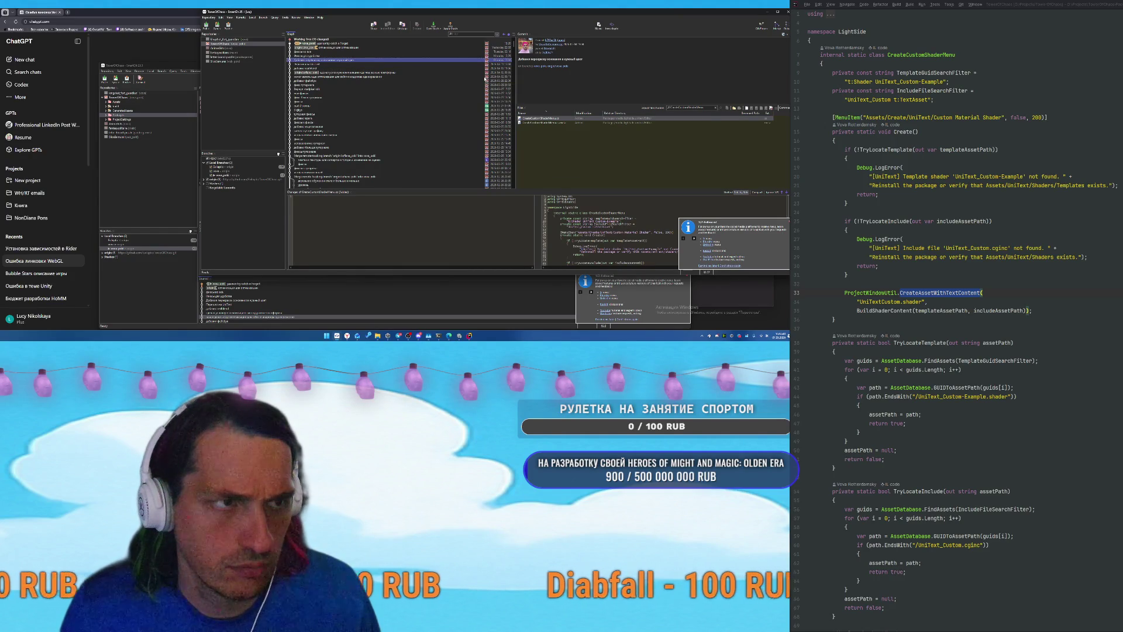
pyautogui.press('Up')
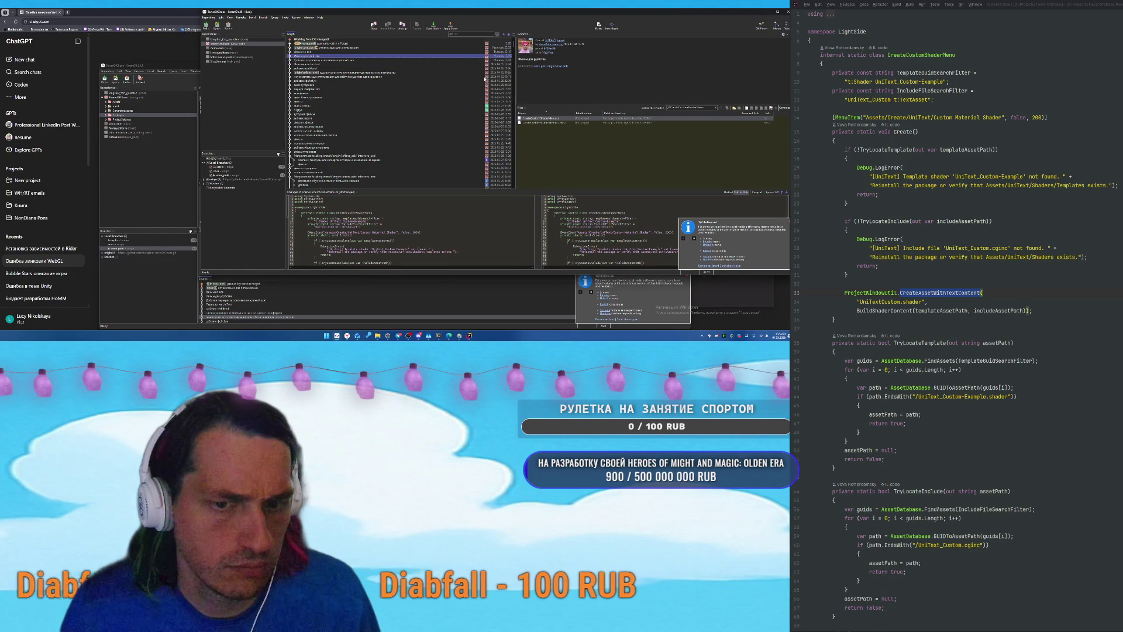
pyautogui.press('Up')
pyautogui.press('Up')
pyautogui.press('Down')
pyautogui.press('Down')
pyautogui.press('Down')
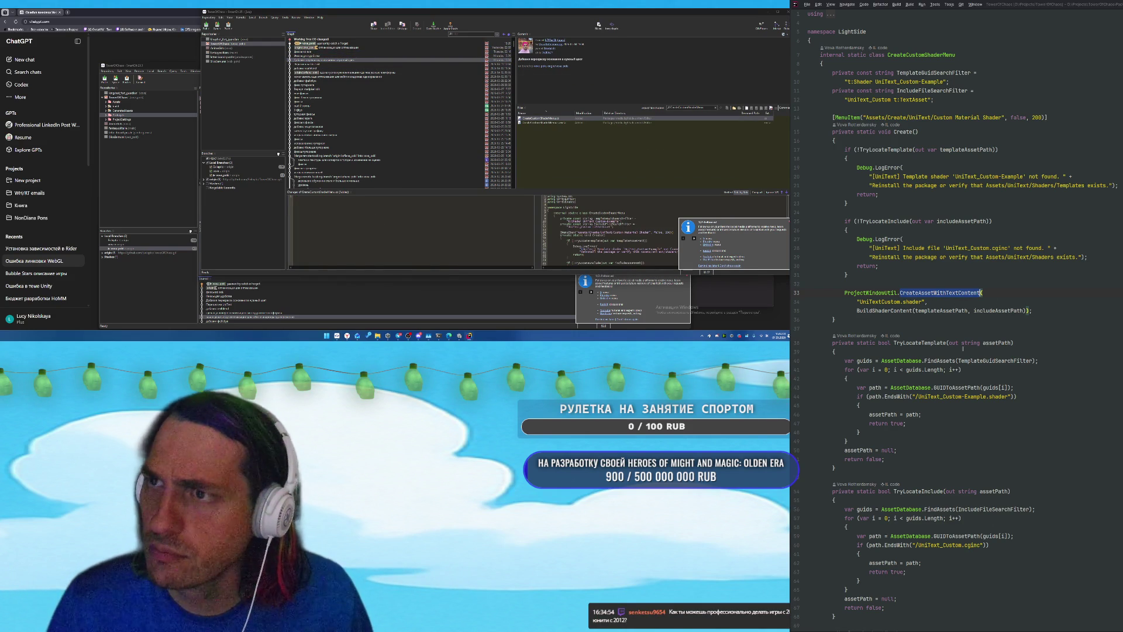
pyautogui.hotkey('alt', 'Tab')
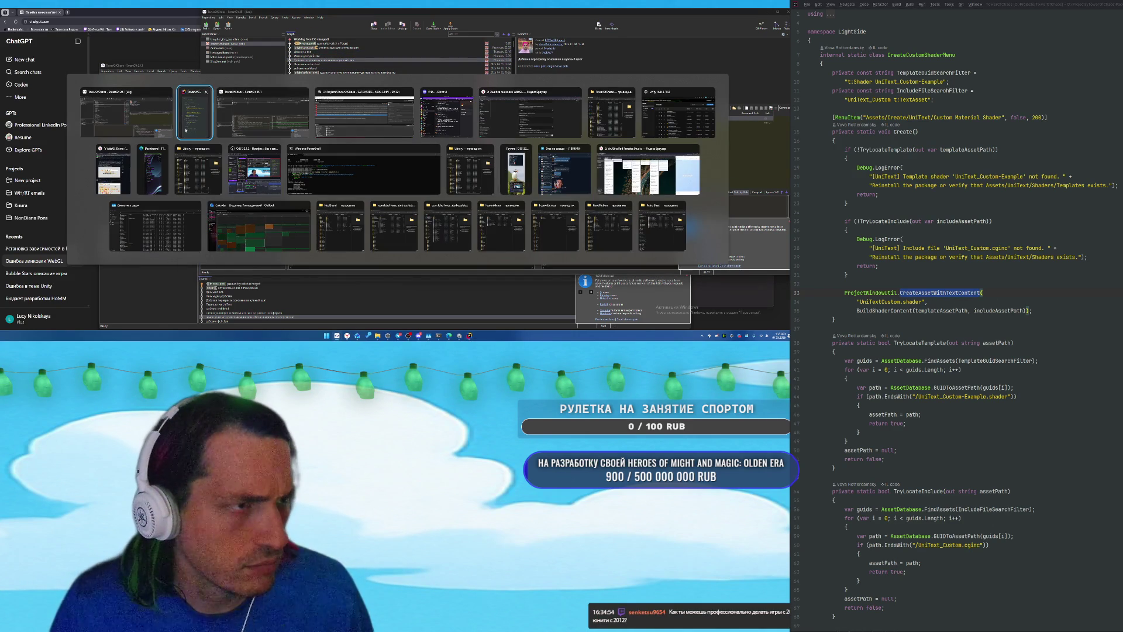
# Switch to Unity, inspect the console errors, open UnityObjectDataBase.cs in Rider and move Package Manager up.
pyautogui.click(393, 136)
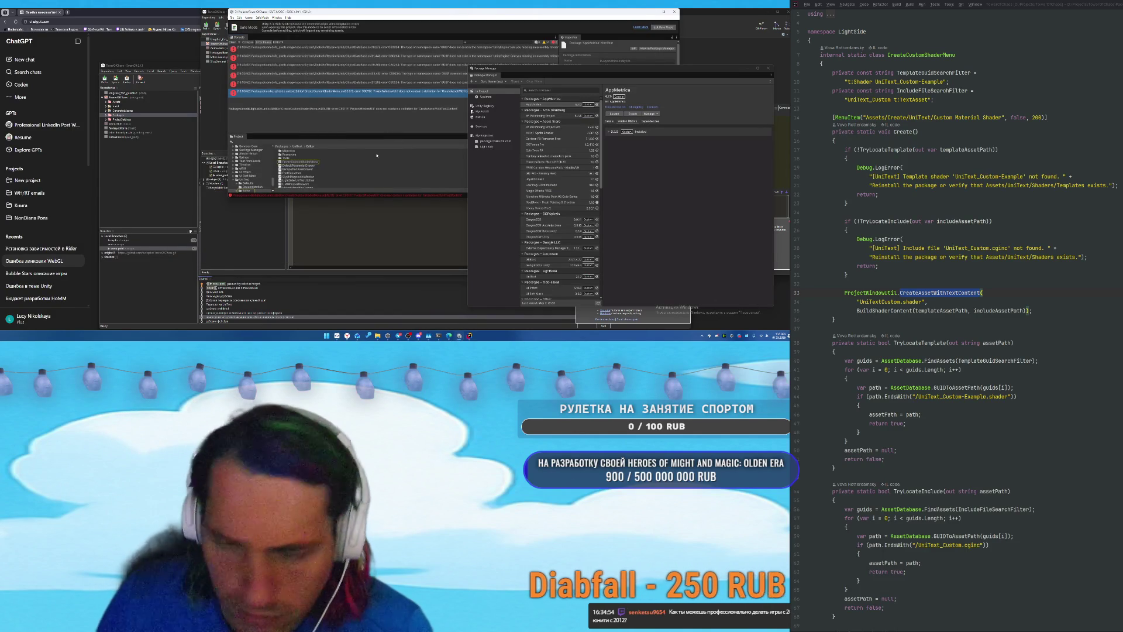
pyautogui.click(377, 74)
pyautogui.doubleClick(375, 49)
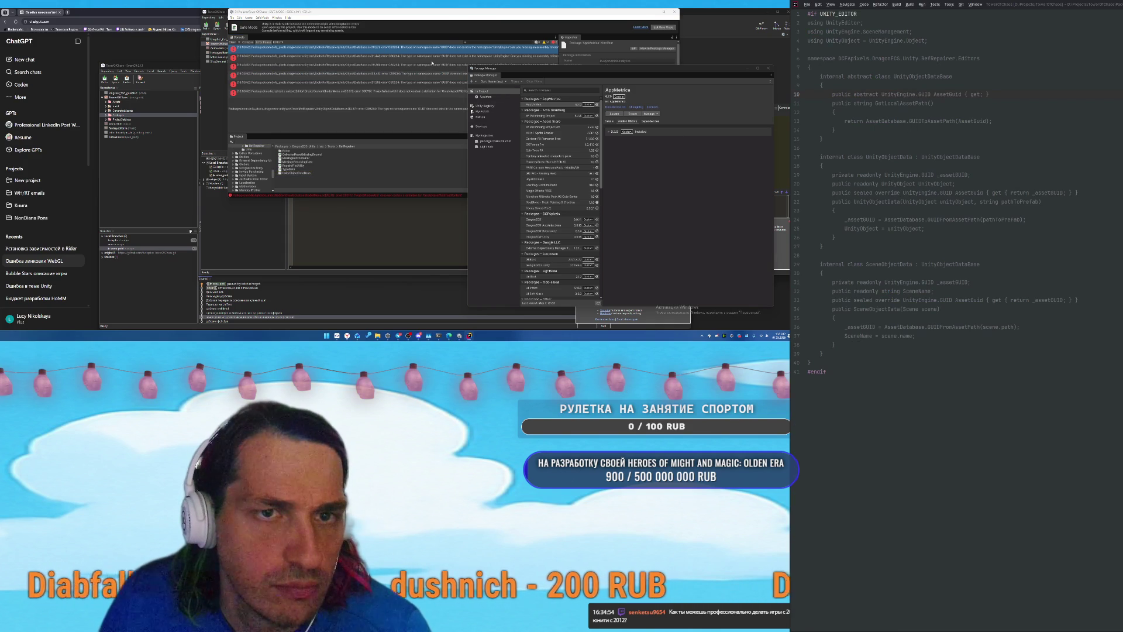
pyautogui.click(433, 59)
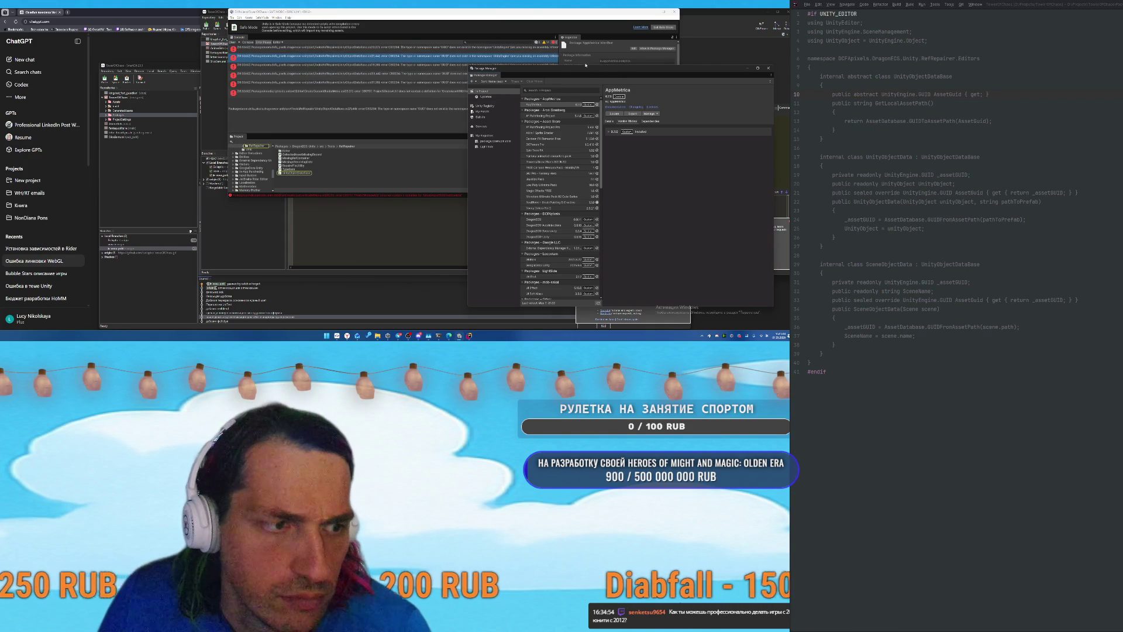
pyautogui.moveTo(434, 117); pyautogui.dragTo(429, 72)
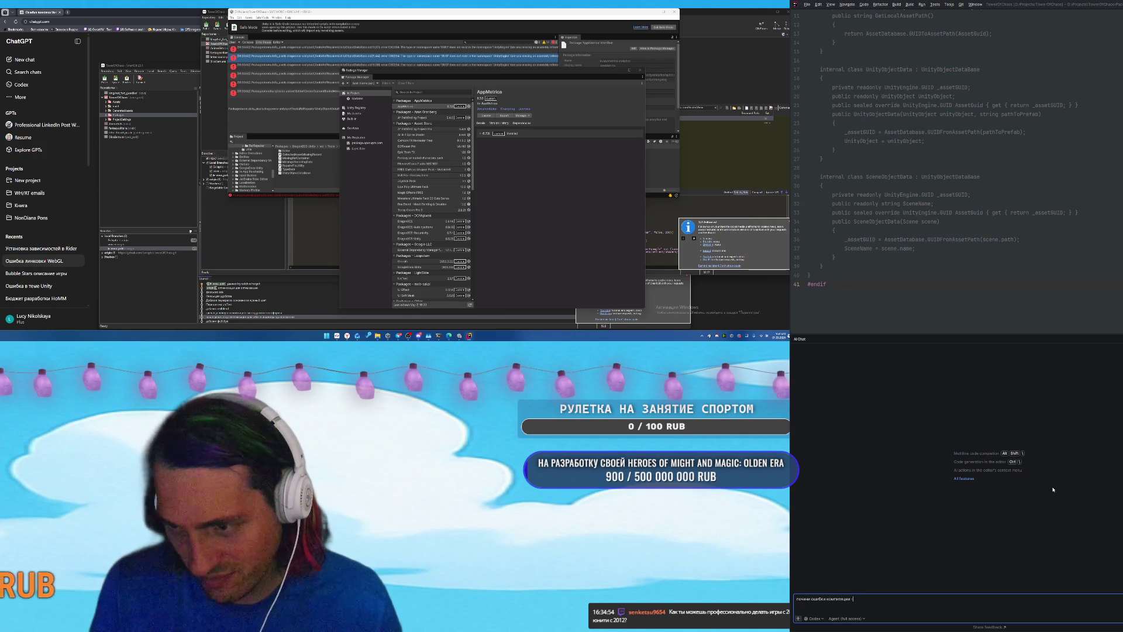
# Send 'почини ошибки компиляции' to Rider's AI Chat and let Codex build and analyse the errors.
pyautogui.press('Return')
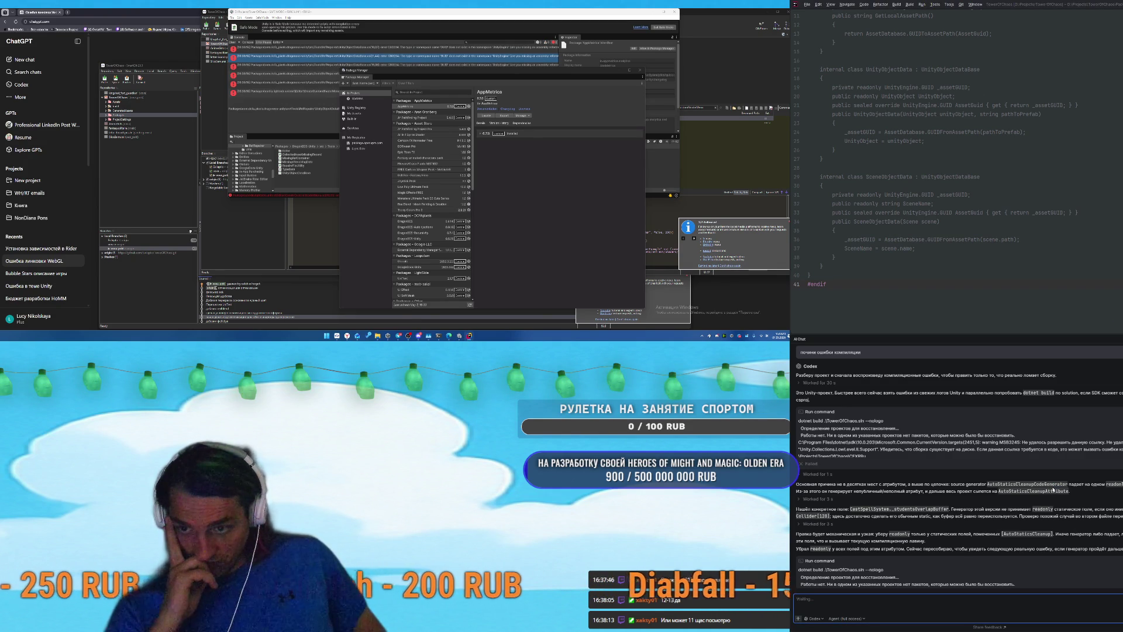
# Enter the follow-up 'поправь ошибки компиляции и дackages' in AI Chat and scroll through Codex's progress.
pyautogui.write('поправь ош')
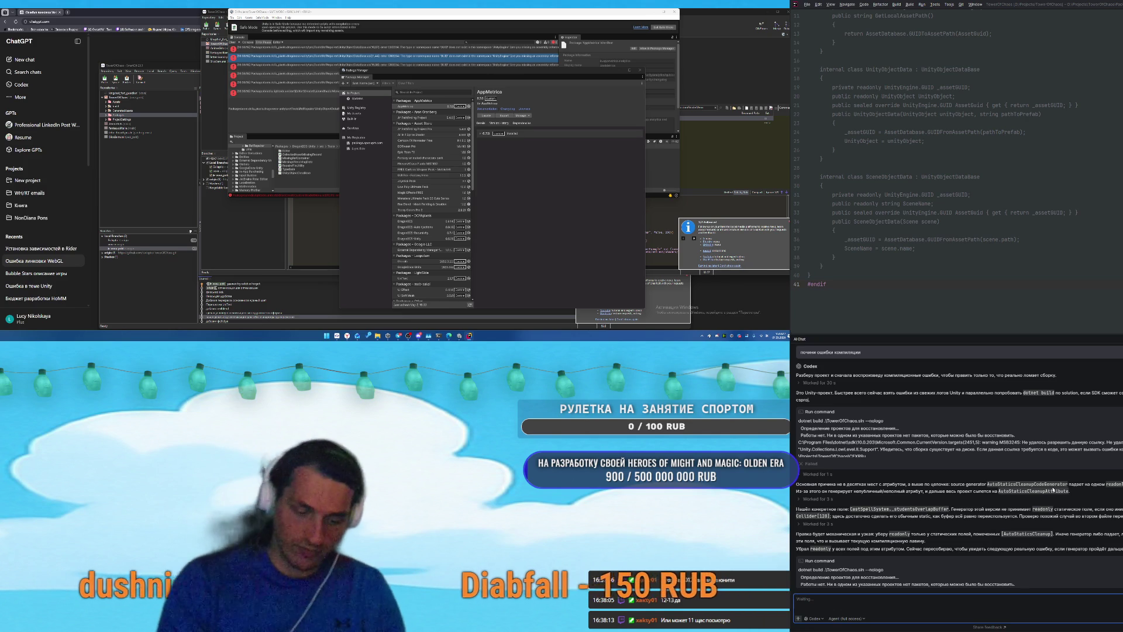
pyautogui.write('ибки компиляции и')
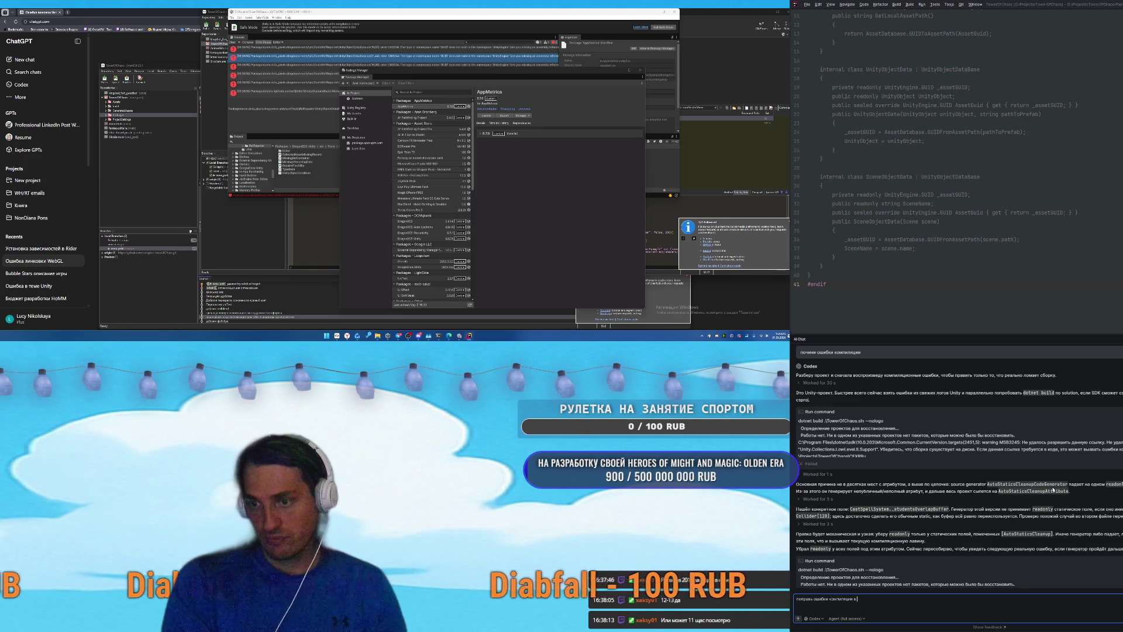
pyautogui.write(' д')
pyautogui.write('ackages')
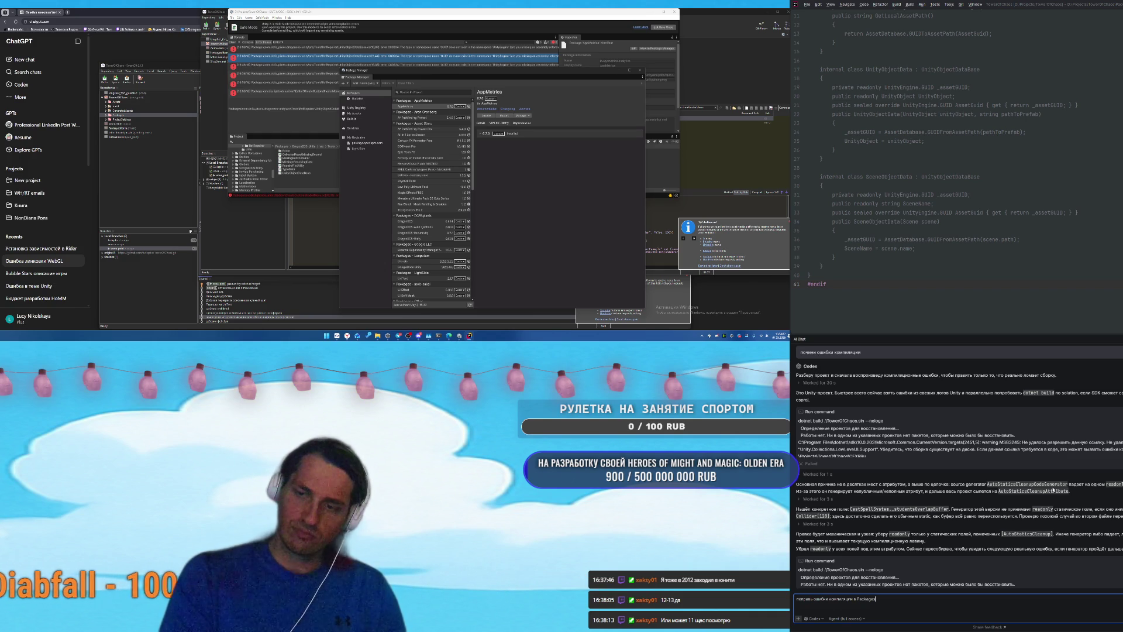
pyautogui.scroll(-10, 1053, 482)
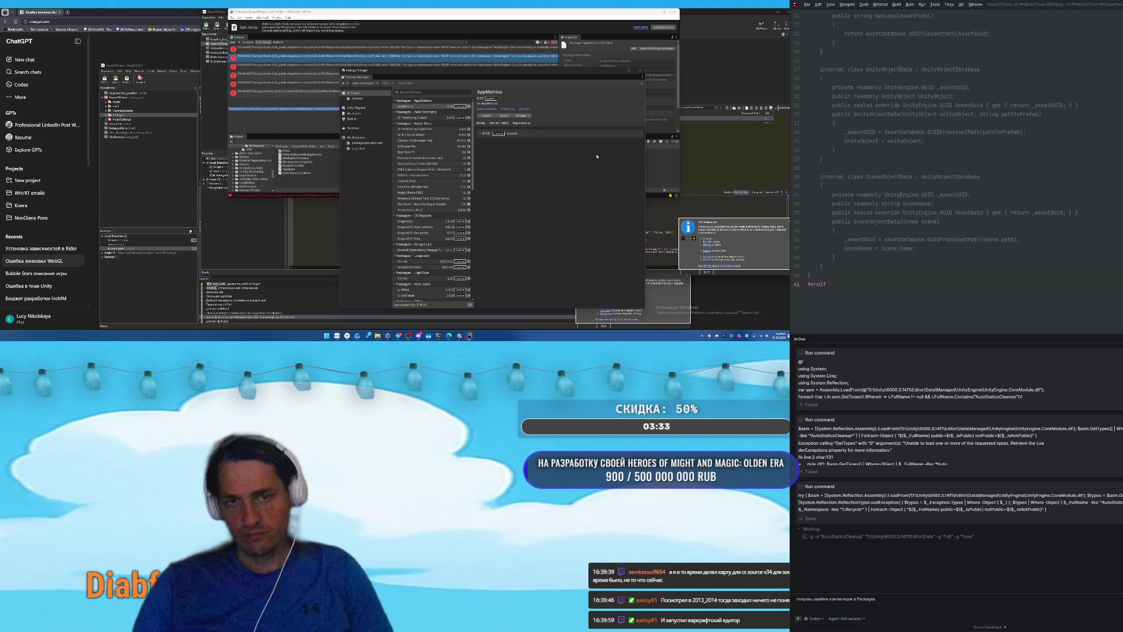
# Close the Package Manager and open the last console error's script.
pyautogui.click(595, 89)
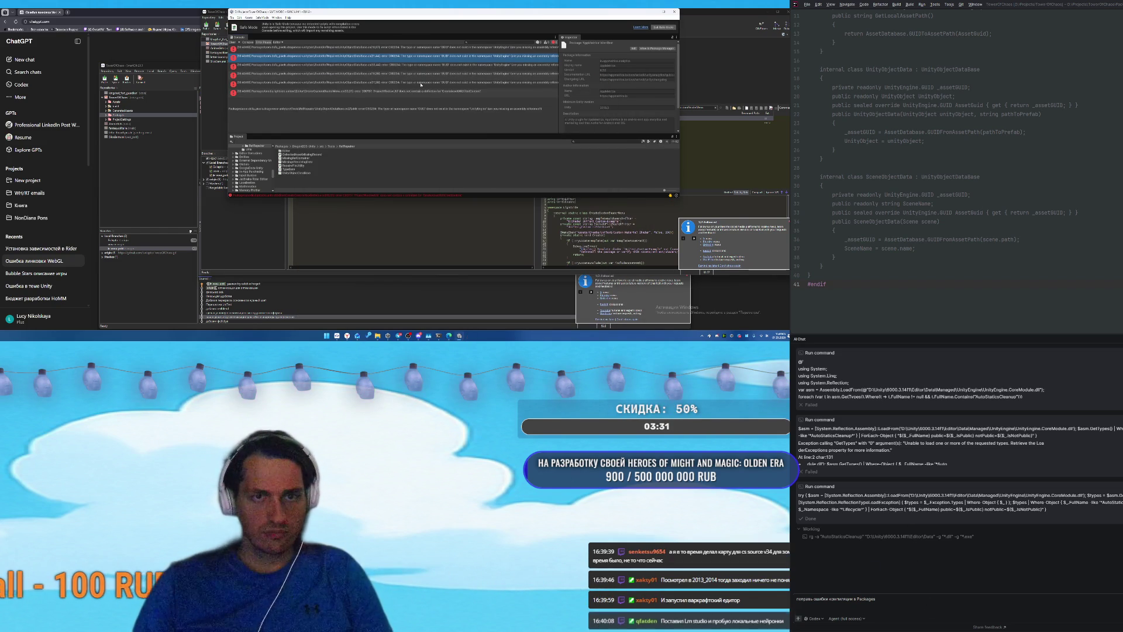
pyautogui.doubleClick(416, 94)
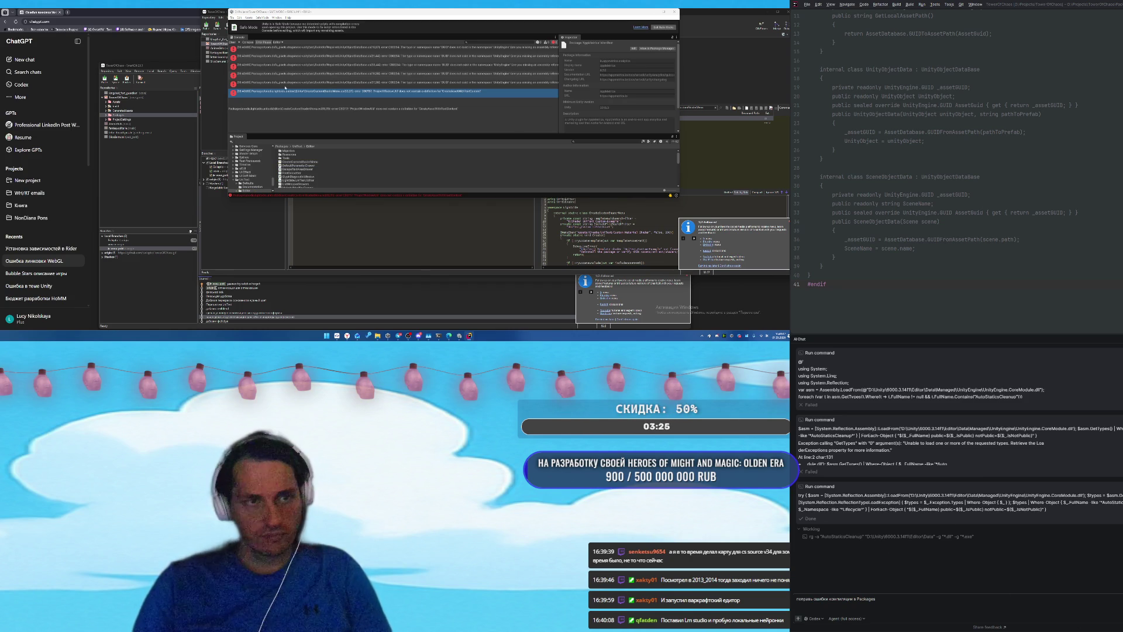
pyautogui.moveTo(310, 64); pyautogui.dragTo(339, 86)
# Compare the fourth and fifth console errors and select the UnityObjectDataBase script in the Project panel.
pyautogui.click(352, 74)
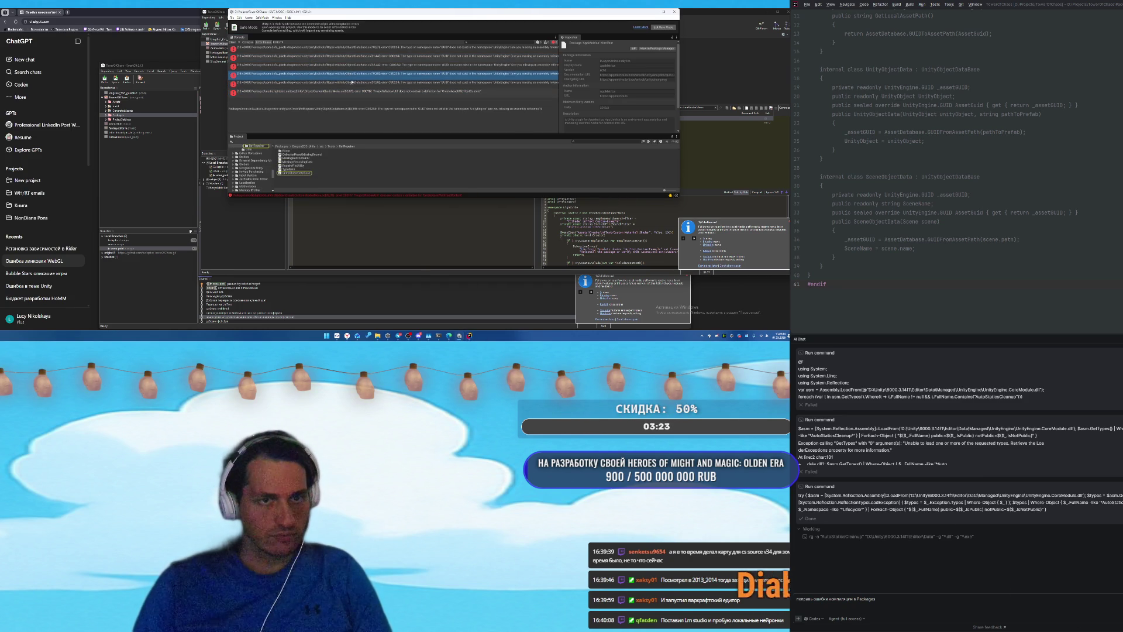
pyautogui.click(351, 83)
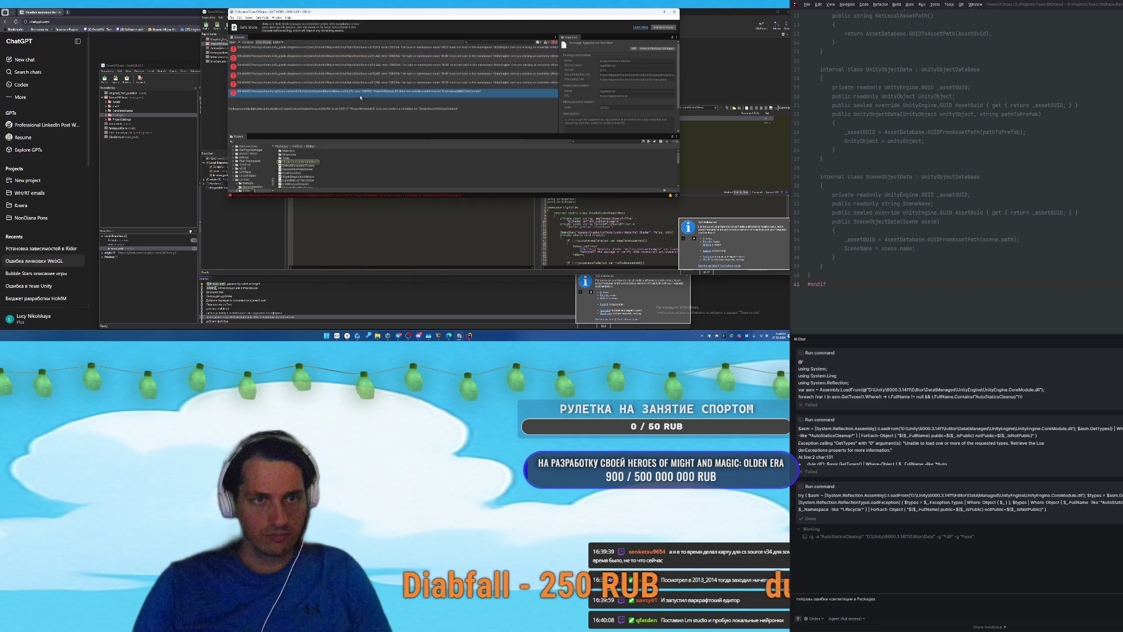
pyautogui.click(360, 65)
pyautogui.click(367, 82)
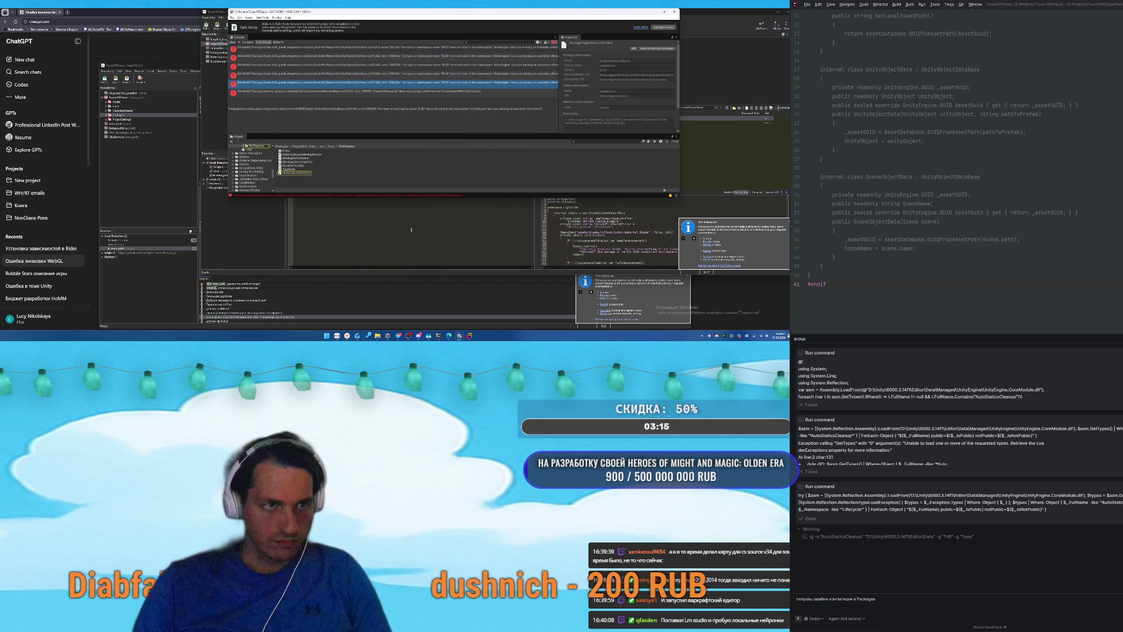
pyautogui.click(295, 174)
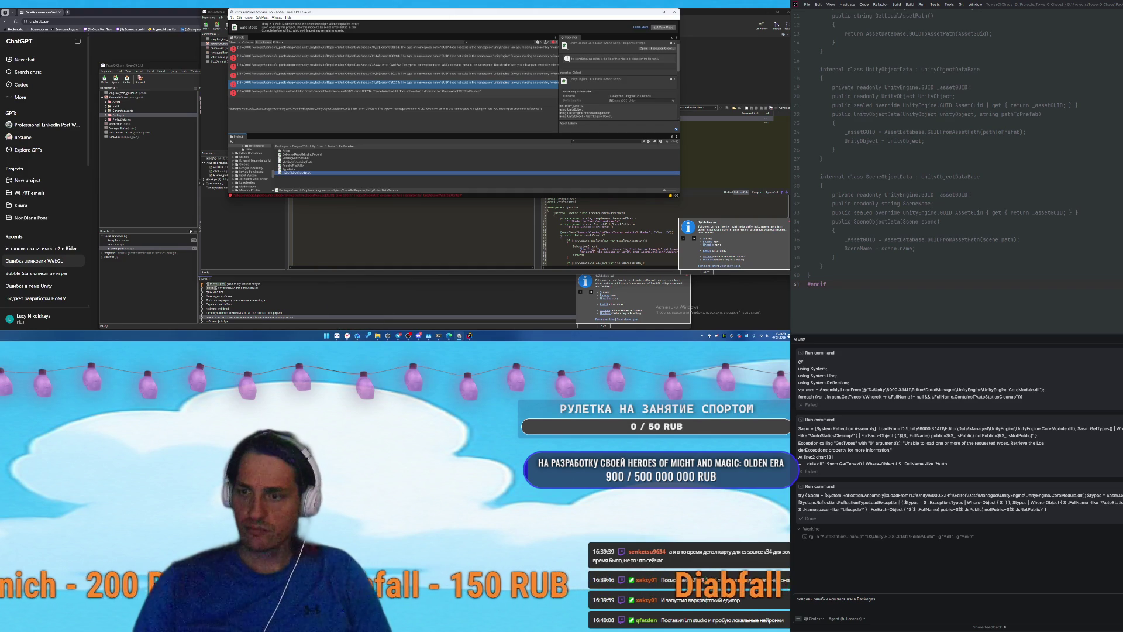
pyautogui.moveTo(333, 339)
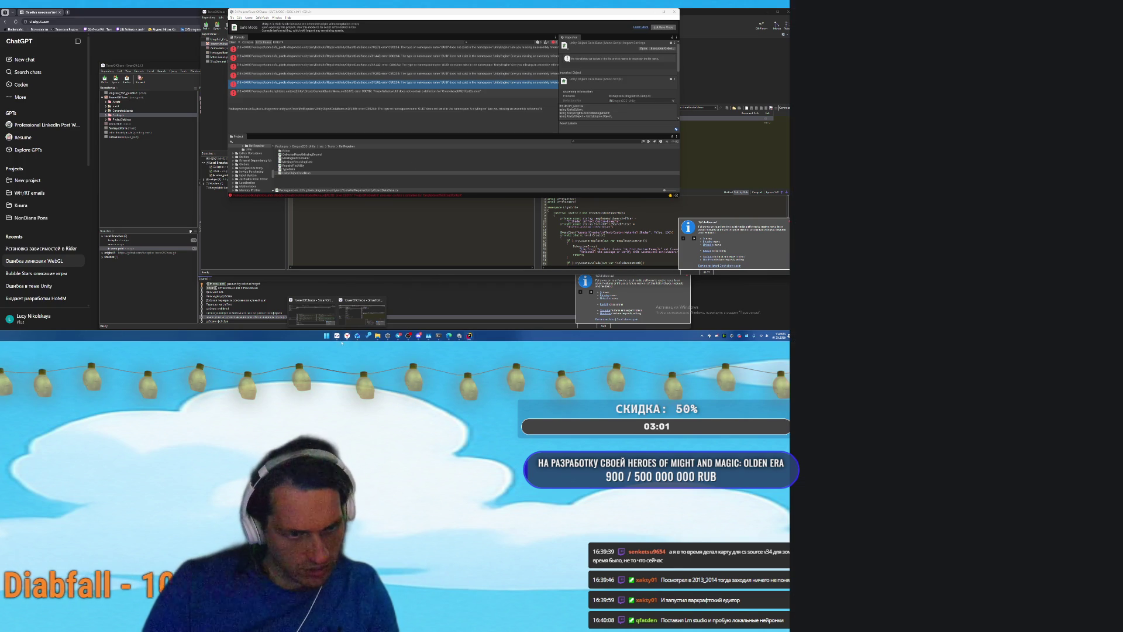
# Bring SmartGit forward and toggle listing of the added package files.
pyautogui.click(362, 310)
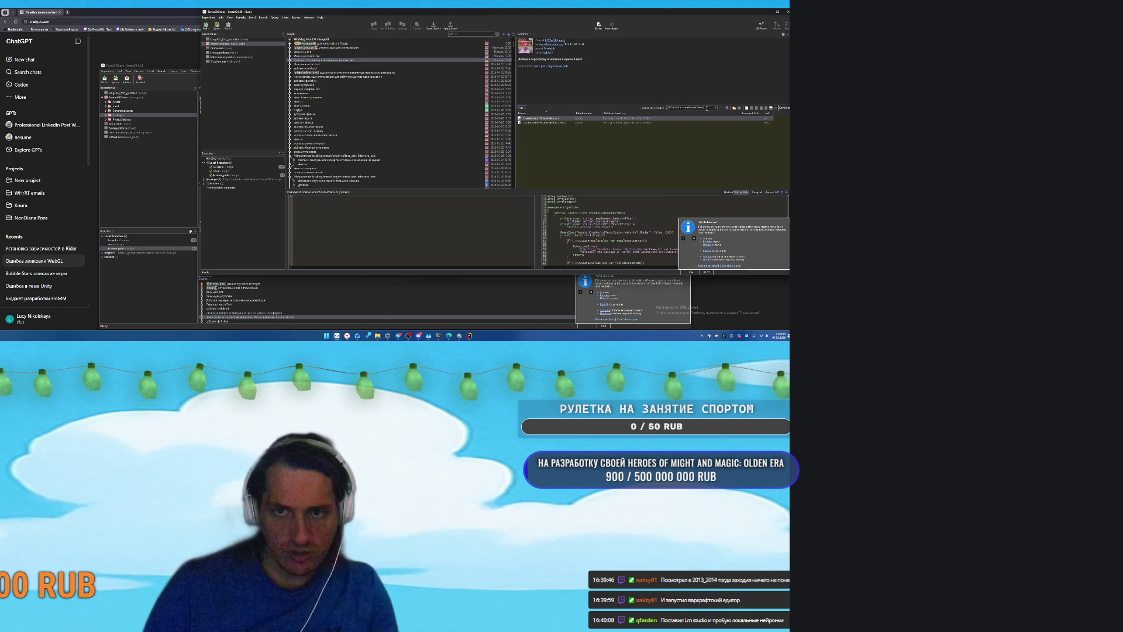
pyautogui.click(637, 107)
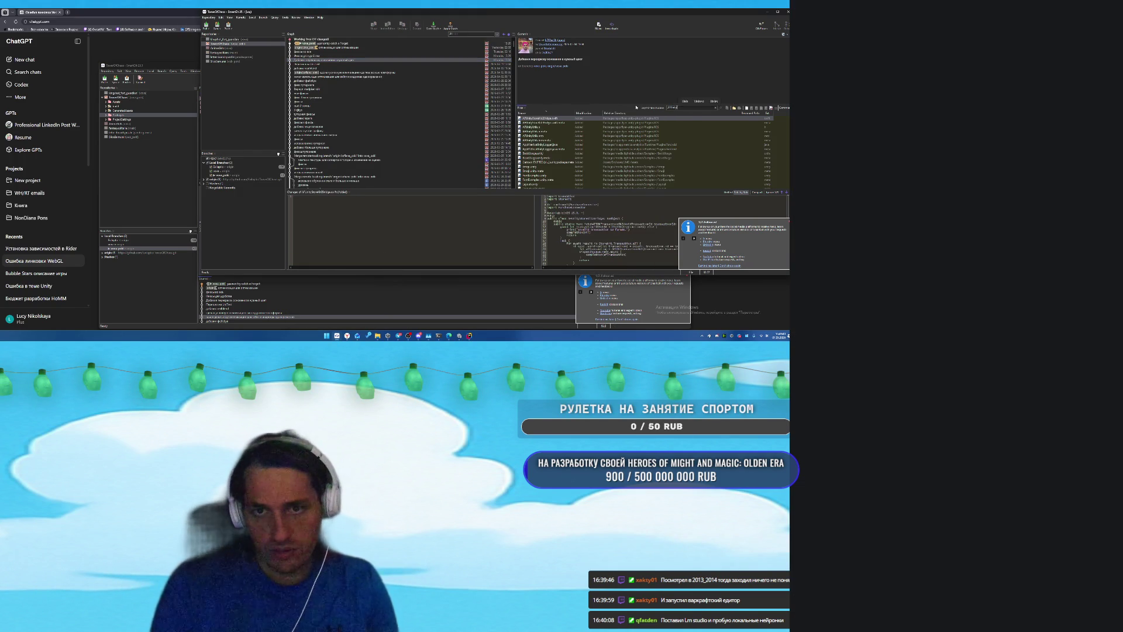
pyautogui.click(637, 107)
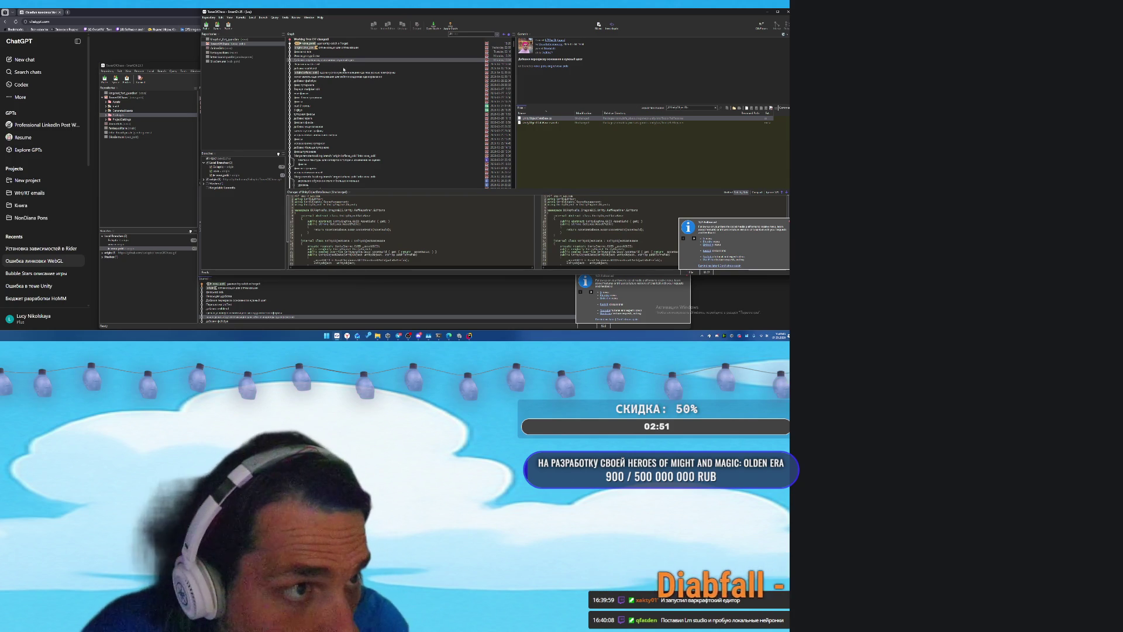
# Step down the commit history to the target older commit and select it.
pyautogui.press('Down')
pyautogui.press('Down')
pyautogui.press('Down')
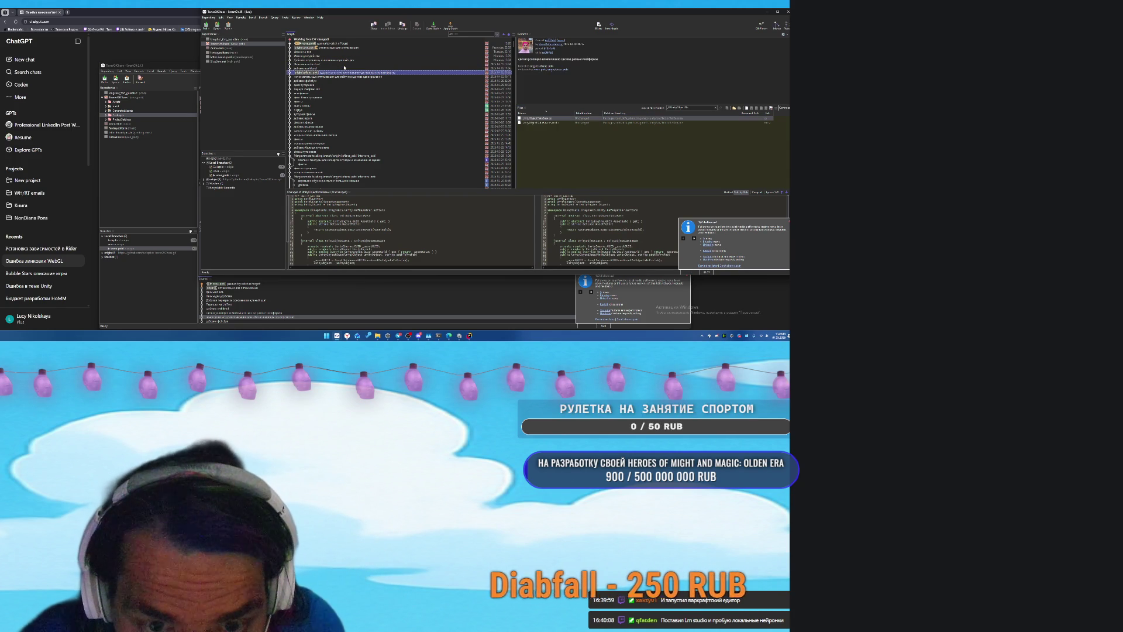
pyautogui.press('Up')
pyautogui.press('Down')
pyautogui.press('Down')
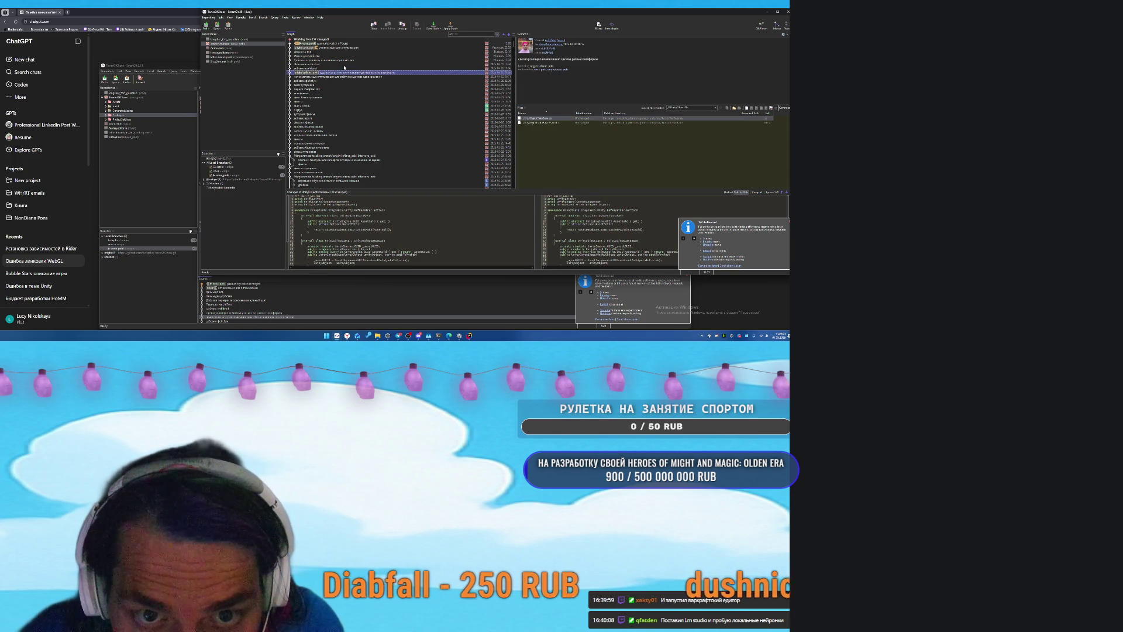
pyautogui.press('Down')
pyautogui.press('Down')
pyautogui.press('Down')
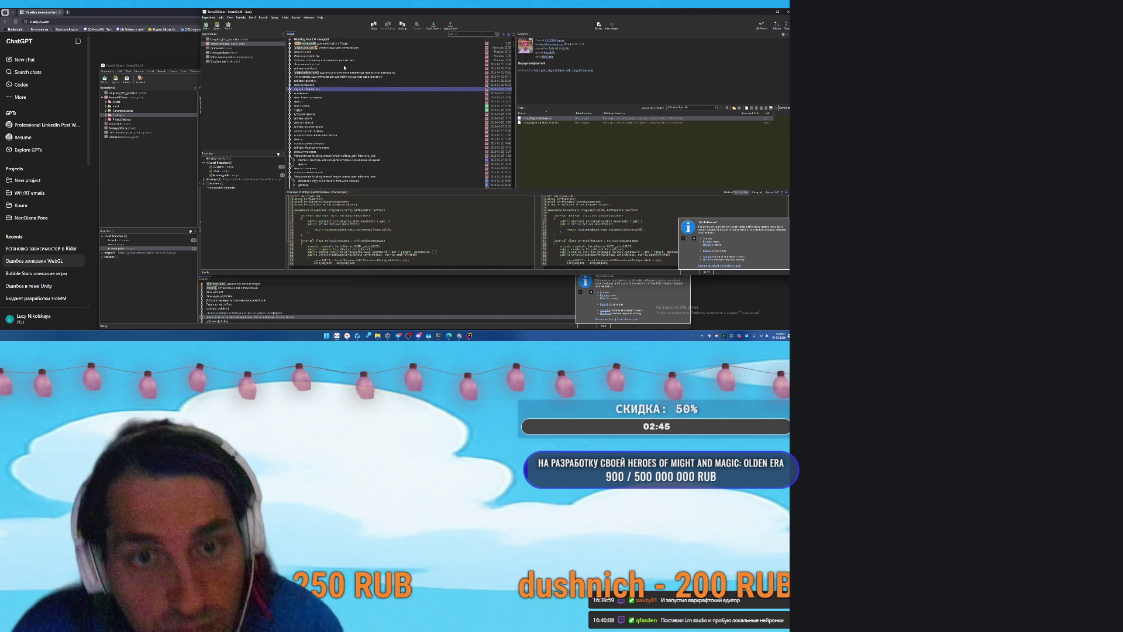
pyautogui.press('Down')
pyautogui.press('Down')
pyautogui.press('Down')
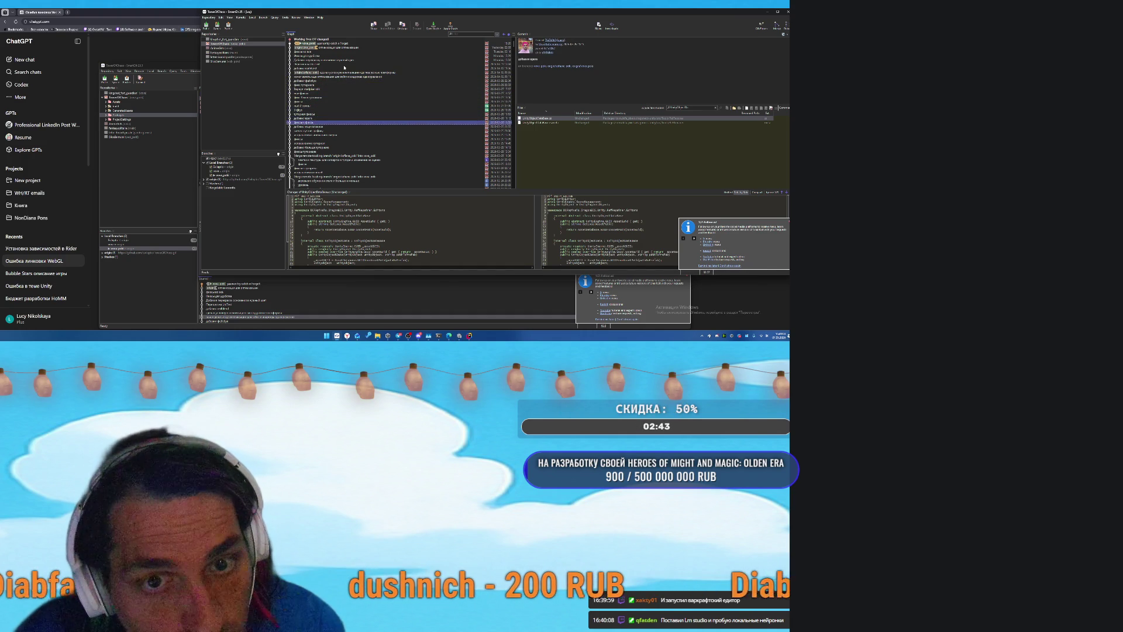
pyautogui.press('Down')
pyautogui.press('Down')
pyautogui.press('Down')
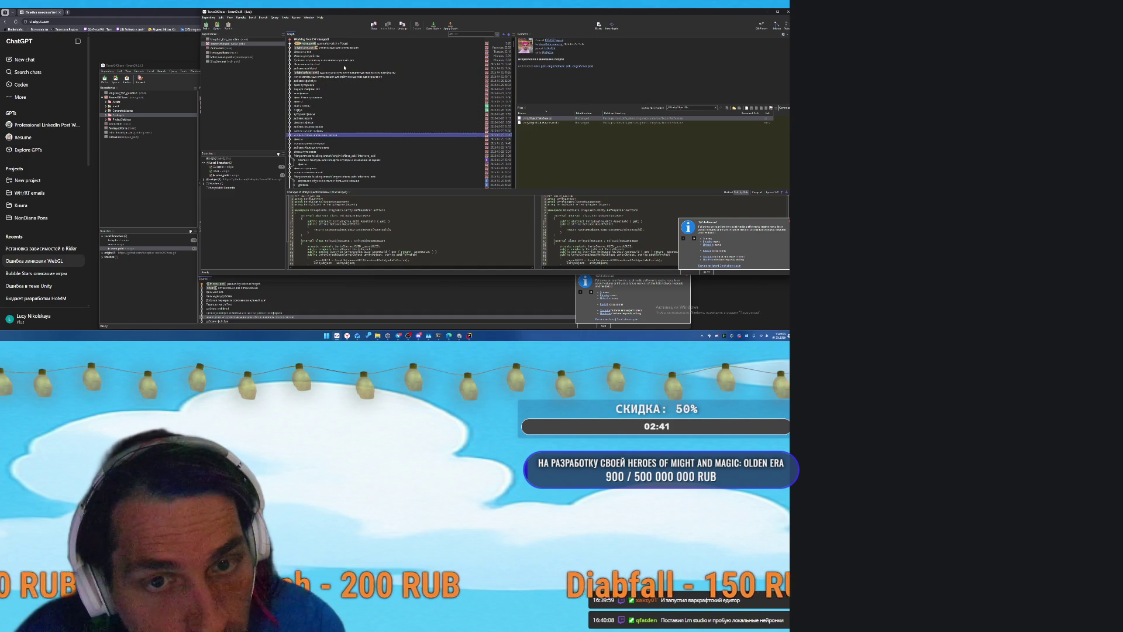
pyautogui.press('Down')
pyautogui.press('Down')
pyautogui.press('Down')
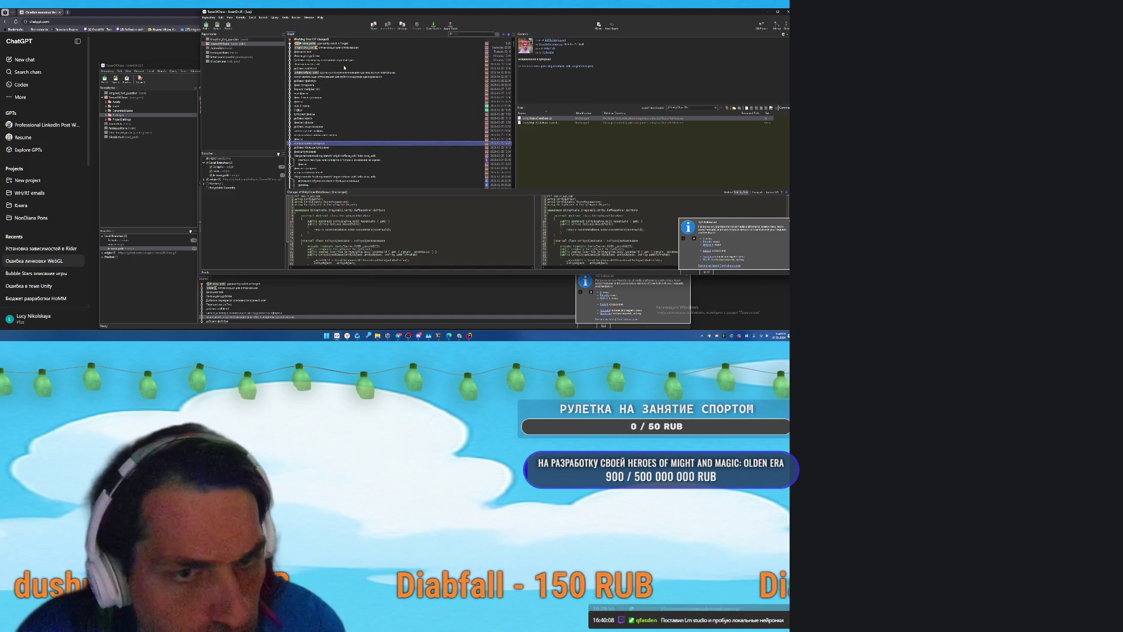
pyautogui.press('Down')
pyautogui.press('Down')
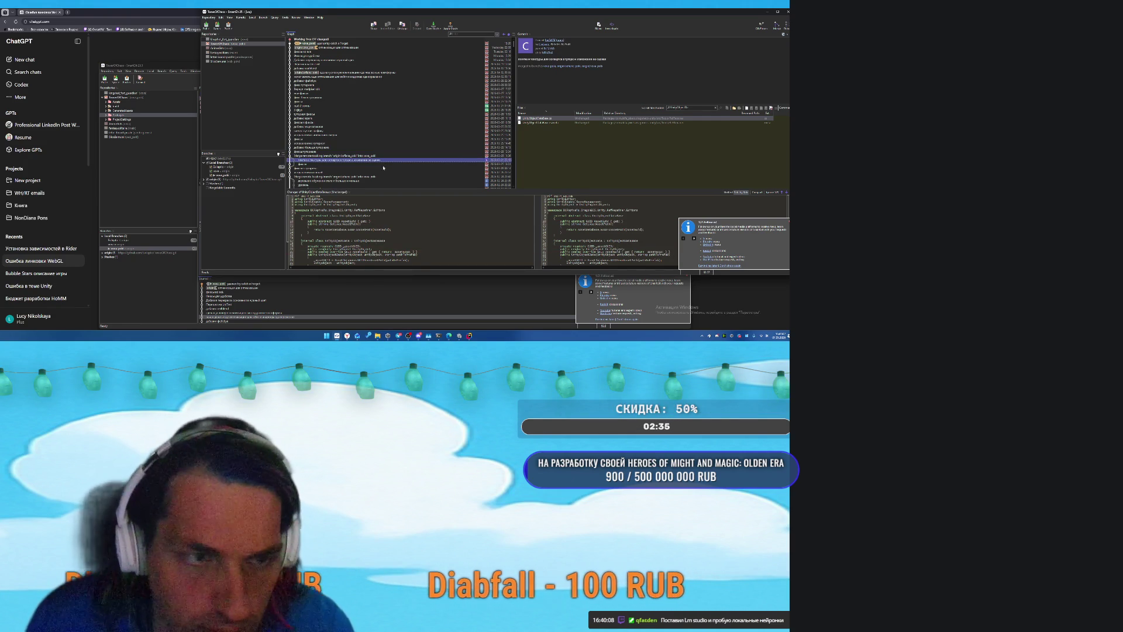
pyautogui.click(366, 164)
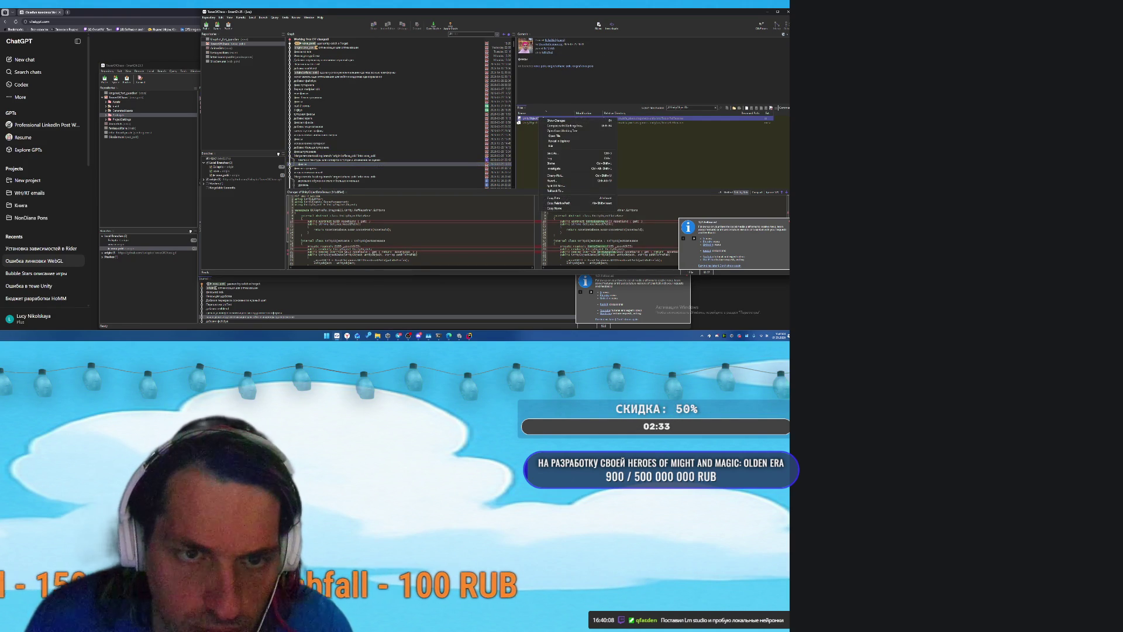
# Save that commit's version of the file to disk, then return to Unity.
pyautogui.click(564, 153)
pyautogui.click(511, 158)
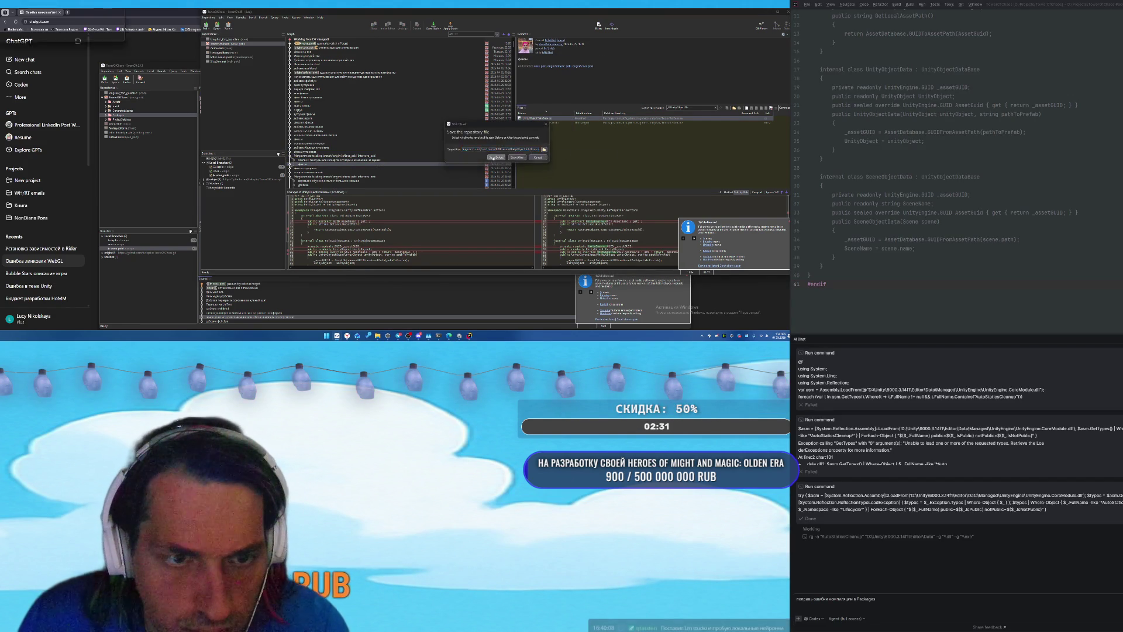
pyautogui.click(538, 166)
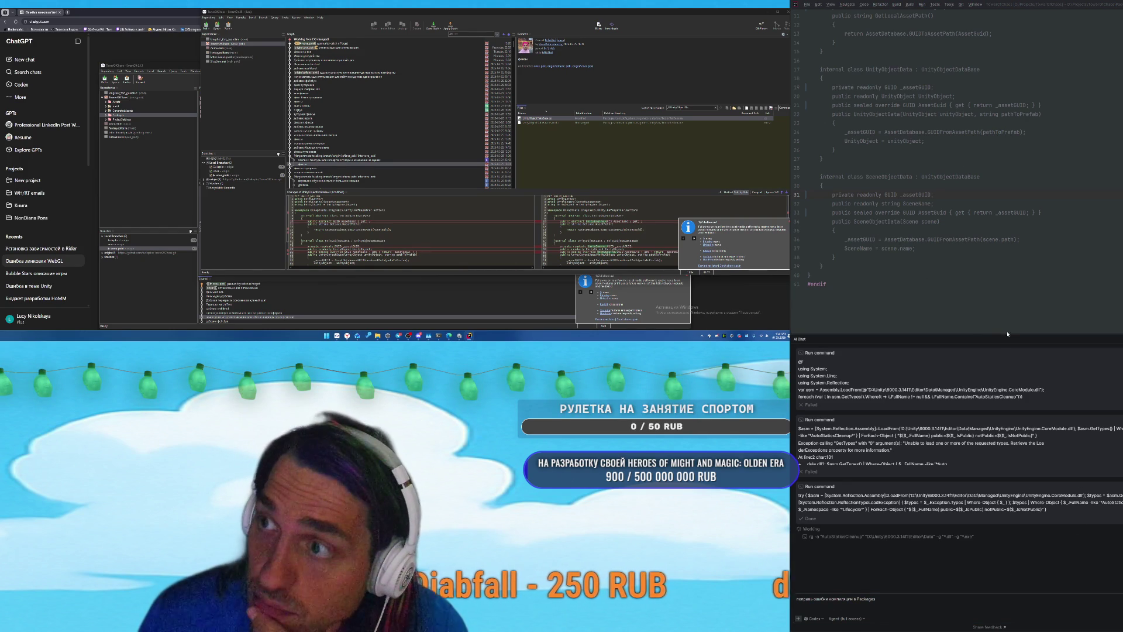
pyautogui.click(461, 336)
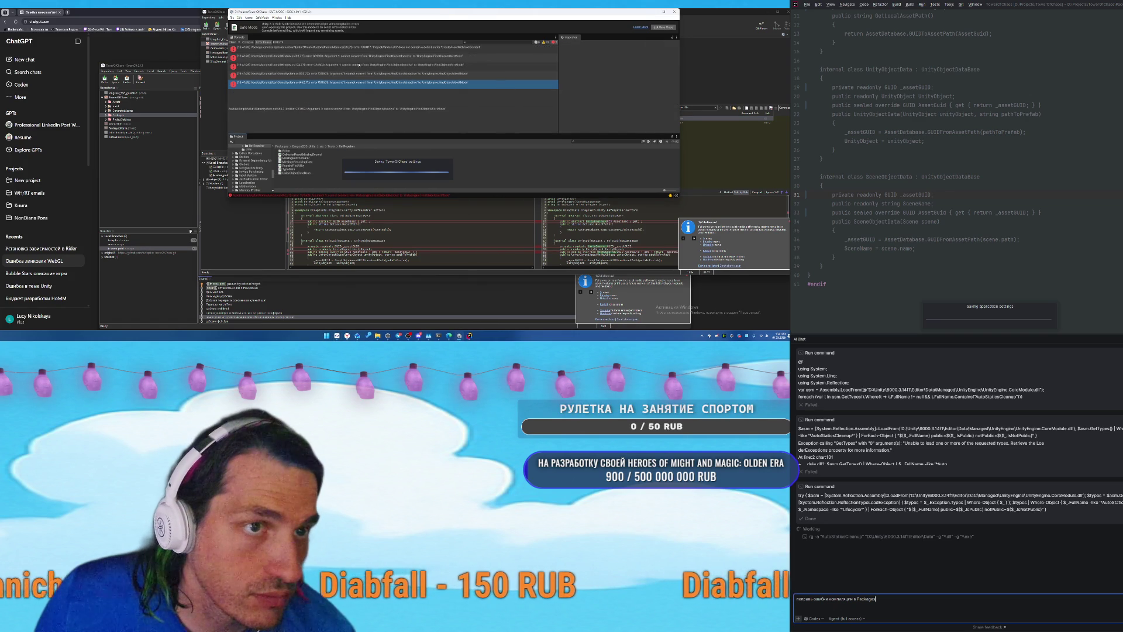
# Click through the console's compile errors, including the TutorialWindow.cs error.
pyautogui.click(351, 57)
pyautogui.click(351, 75)
pyautogui.click(348, 57)
pyautogui.click(345, 64)
pyautogui.click(344, 74)
pyautogui.click(331, 57)
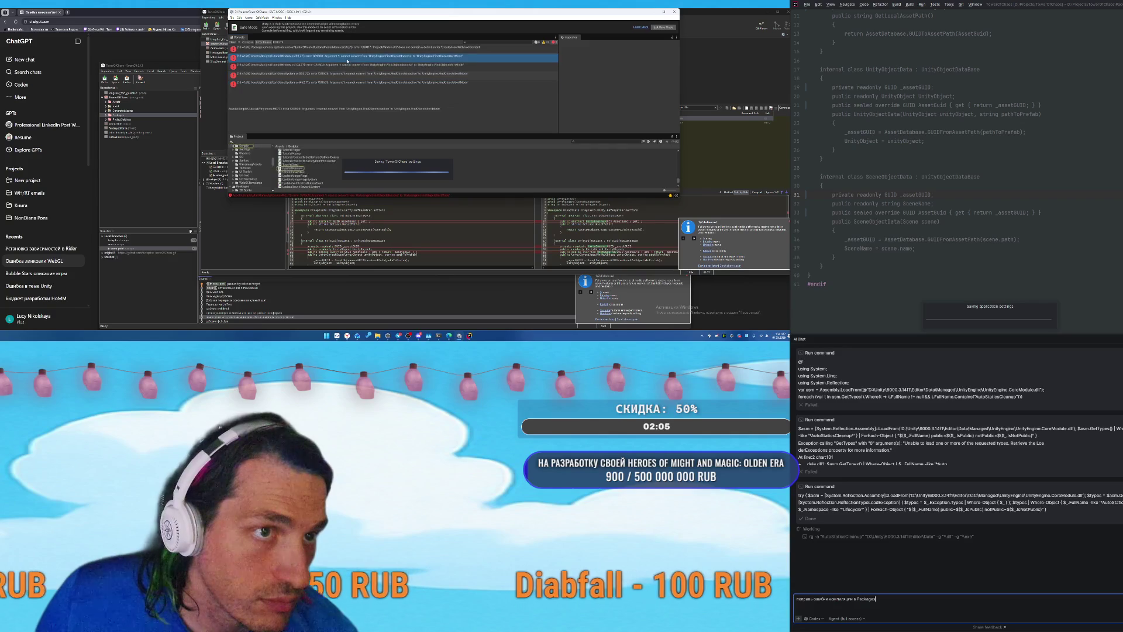
pyautogui.click(321, 48)
pyautogui.click(320, 57)
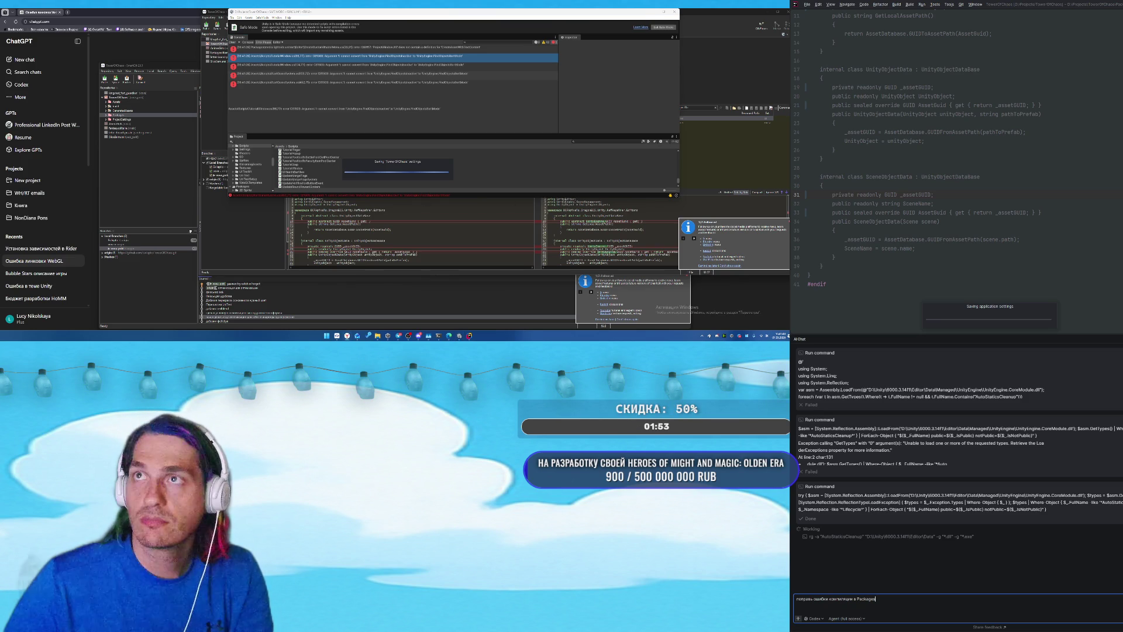
# View the UniText package error and the TutorialWindow error's full stack trace, closing each dialog.
pyautogui.click(346, 50)
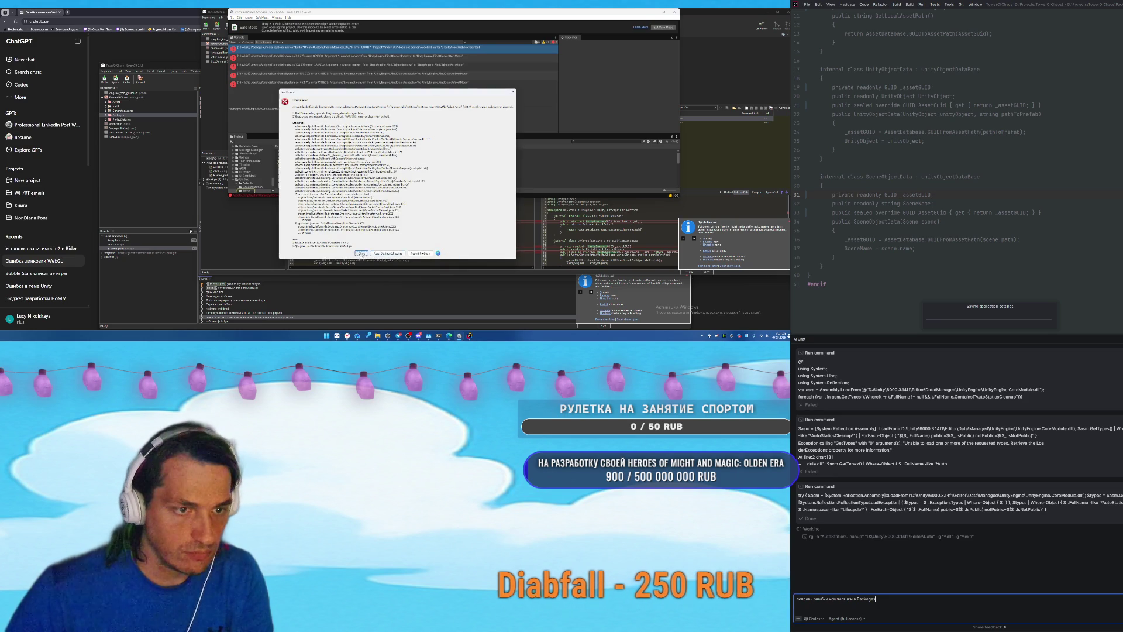
pyautogui.press('Return')
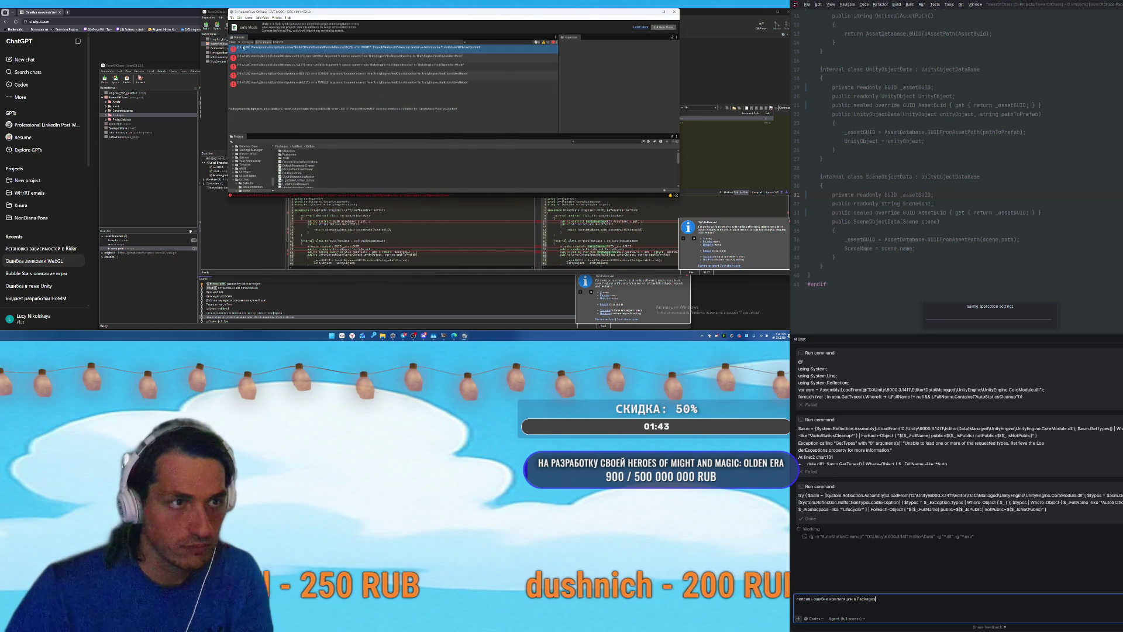
pyautogui.click(337, 57)
pyautogui.doubleClick(337, 56)
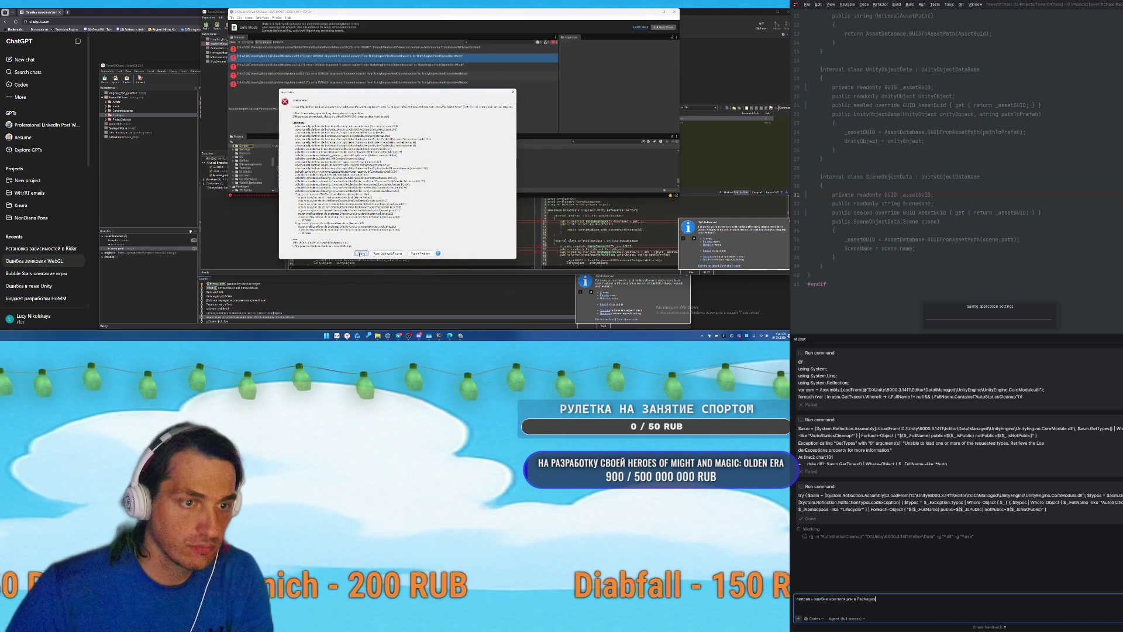
pyautogui.click(361, 253)
# Review the StartGameSystem and fifth compile errors, dismiss the dialog, and bring PowerShell forward.
pyautogui.click(336, 82)
pyautogui.click(336, 75)
pyautogui.click(337, 83)
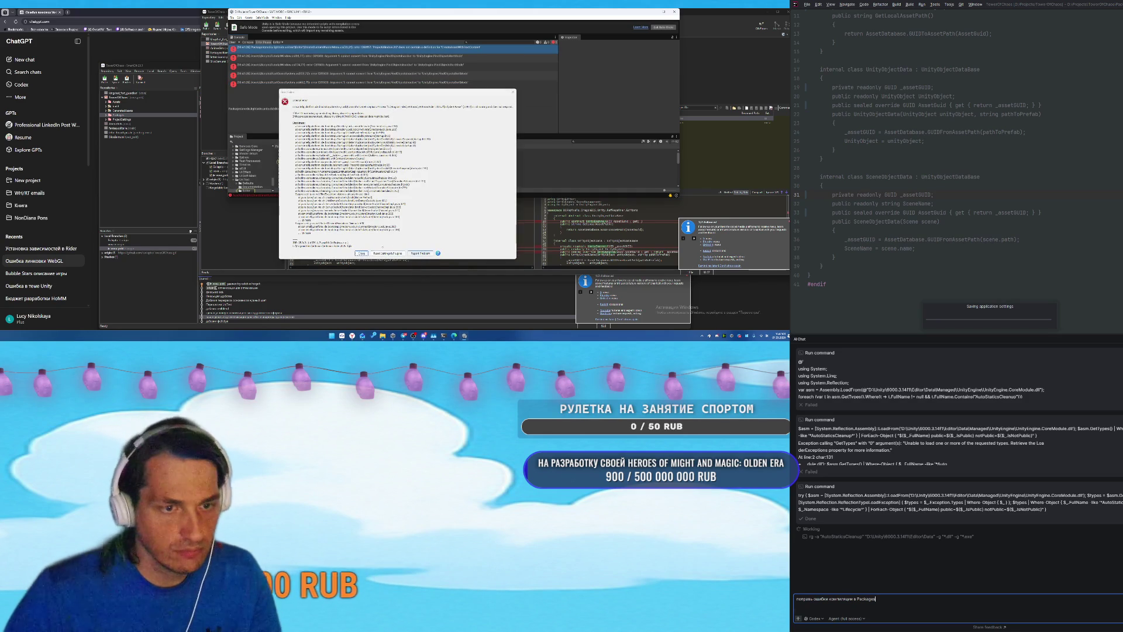
pyautogui.click(421, 252)
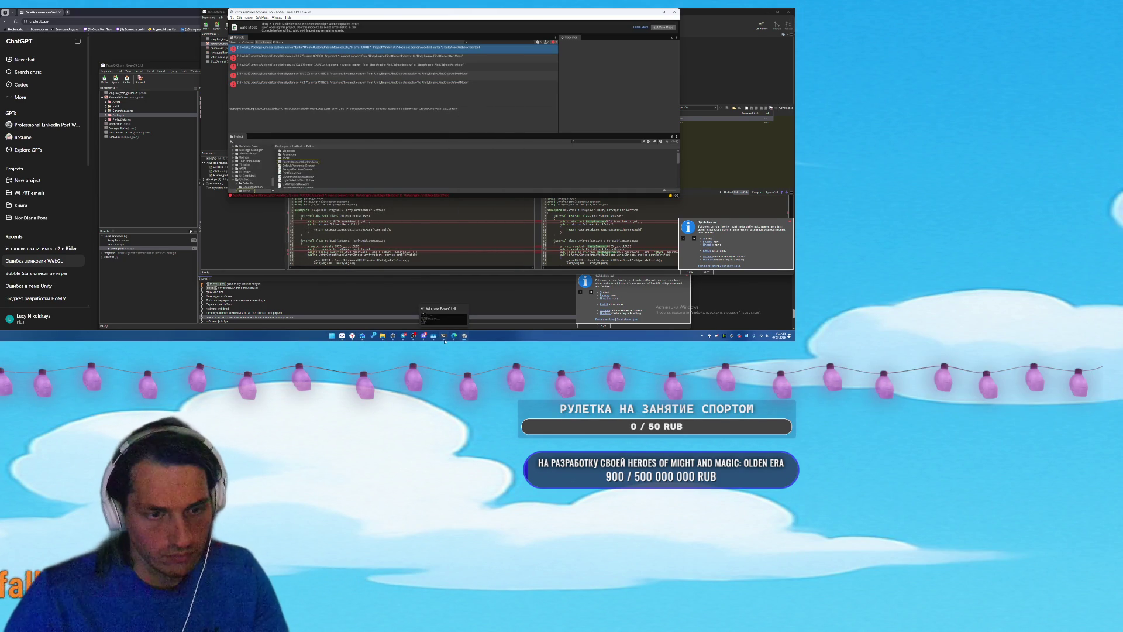
pyautogui.click(444, 339)
# Close PowerShell and end the rider64.exe process in Task Manager.
pyautogui.click(590, 73)
pyautogui.click(411, 67)
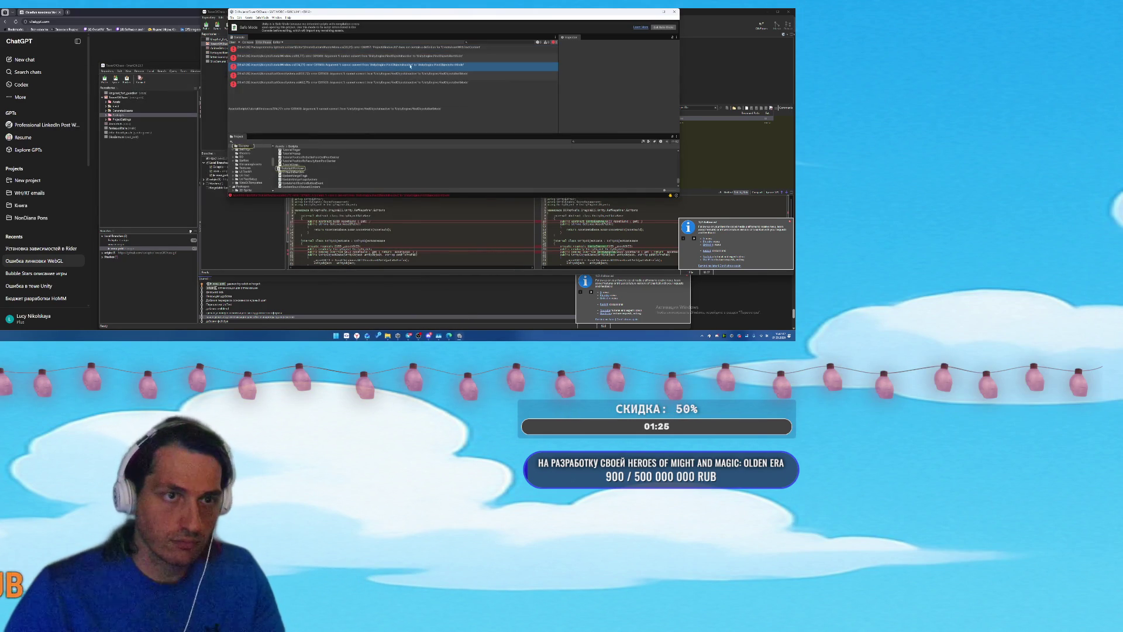
pyautogui.hotkey('ctrl', 'shift', 'Escape')
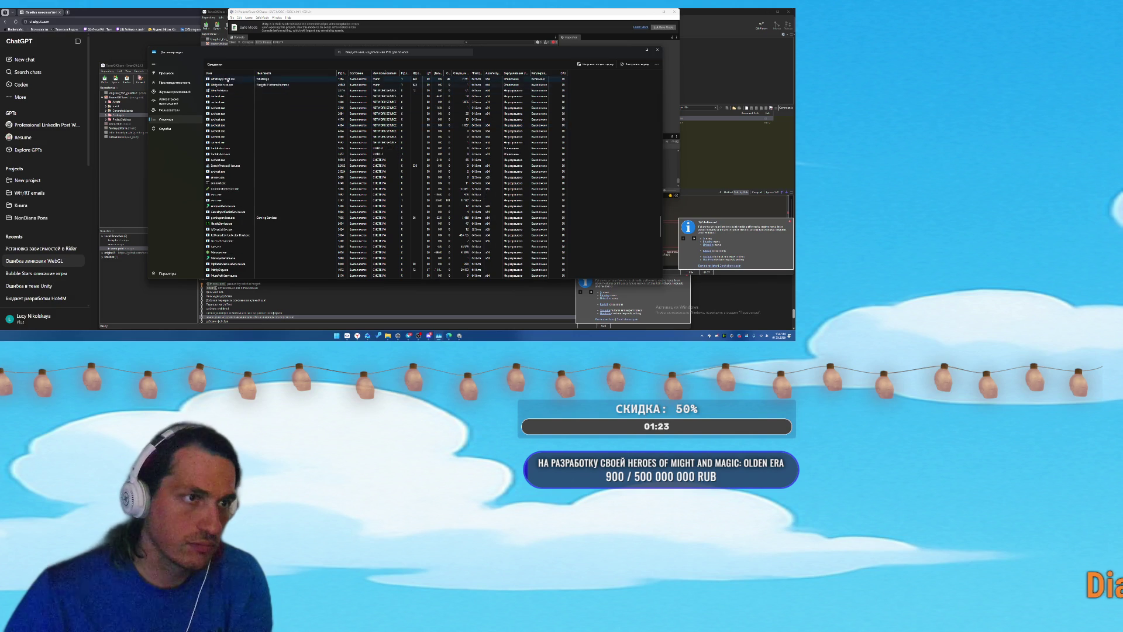
pyautogui.scroll(10, 241, 210)
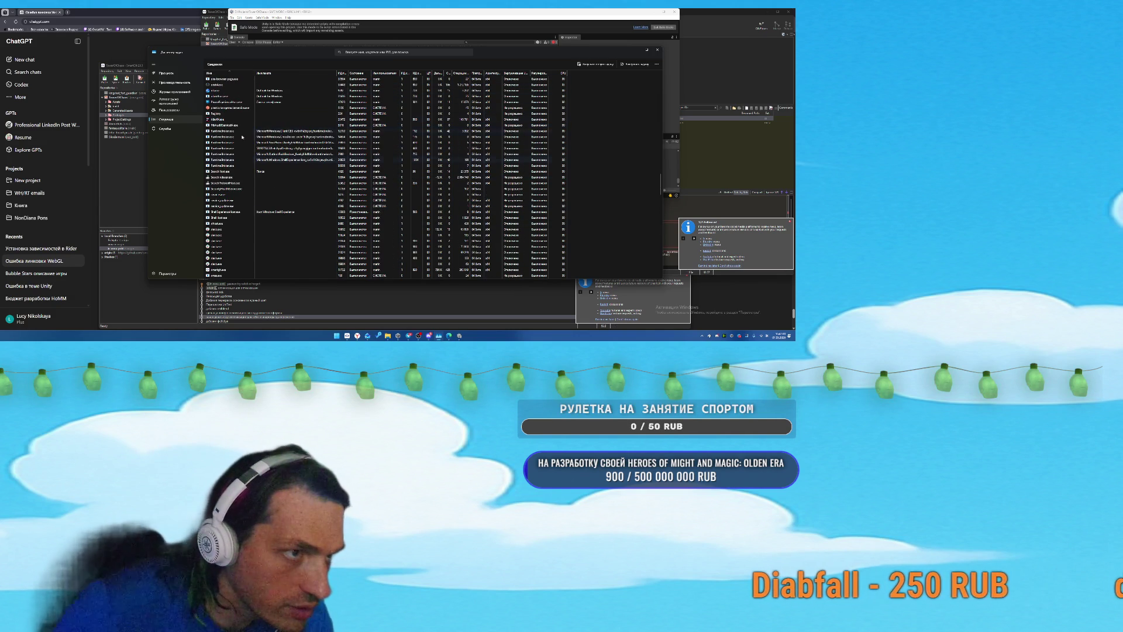
pyautogui.click(319, 120)
pyautogui.press('Delete')
pyautogui.press('Return')
# Scroll through the remaining processes and close Task Manager.
pyautogui.scroll(5, 290, 208)
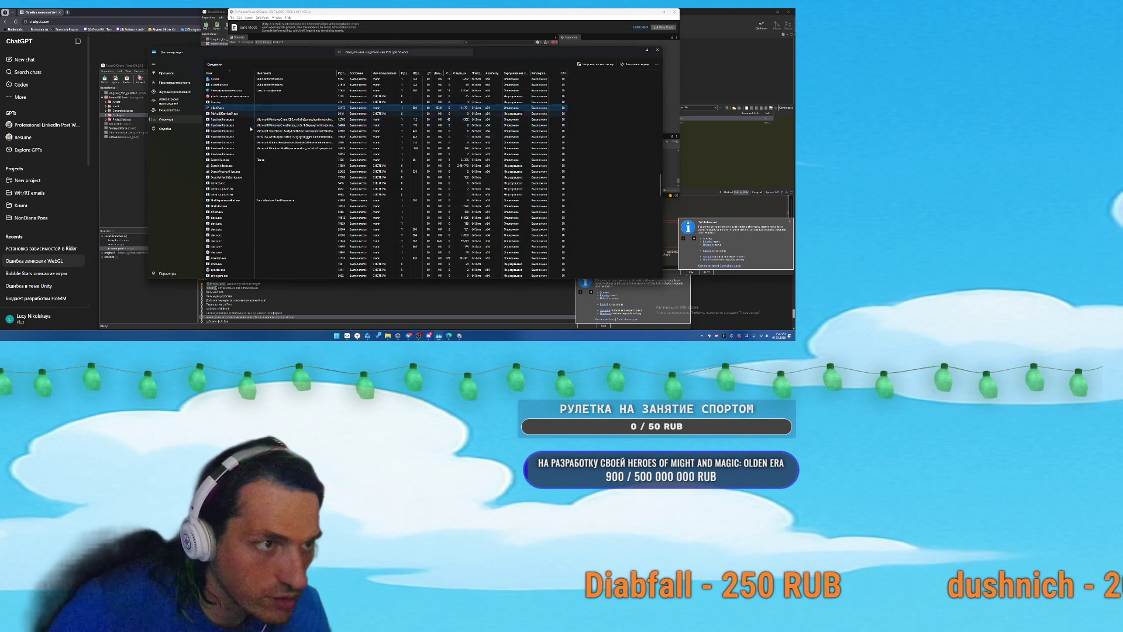
pyautogui.scroll(5, 290, 208)
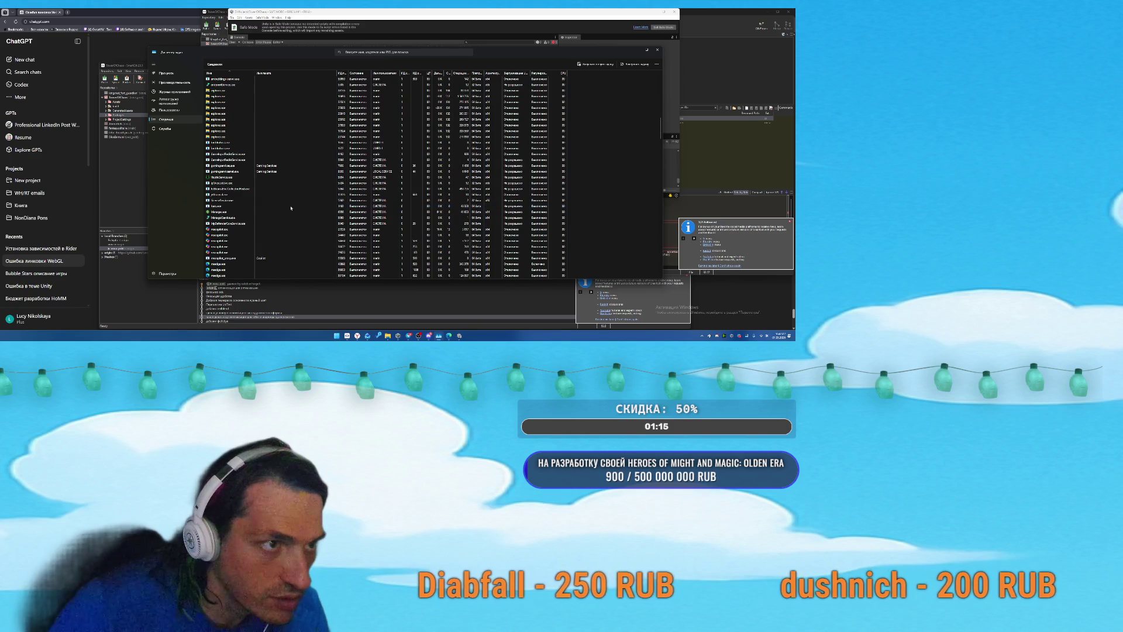
pyautogui.scroll(10, 239, 232)
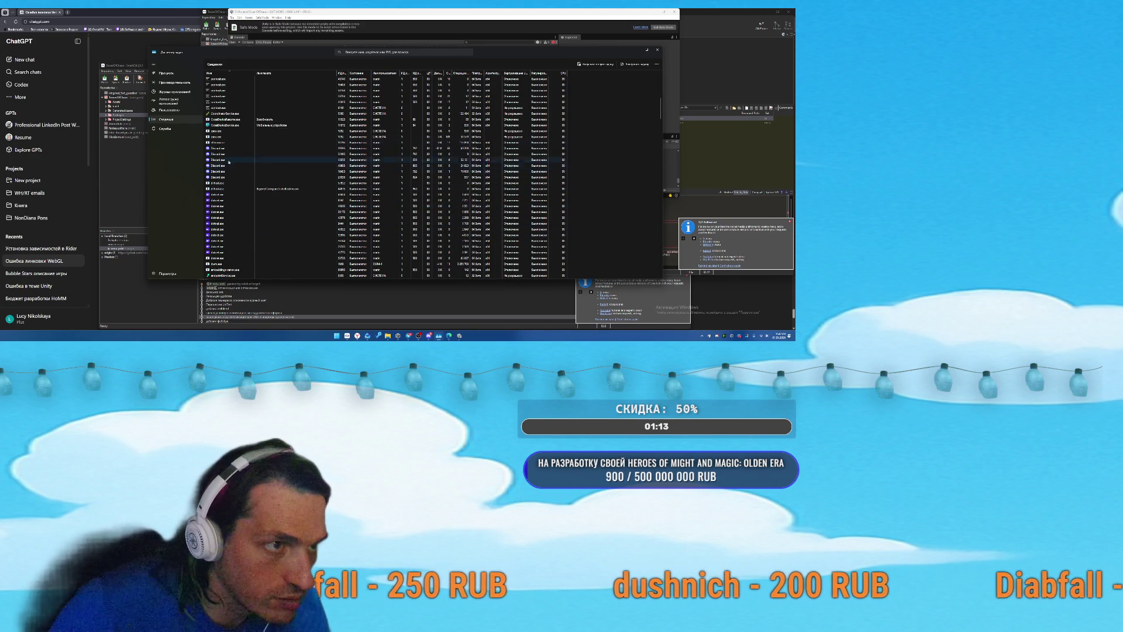
pyautogui.scroll(3, 275, 199)
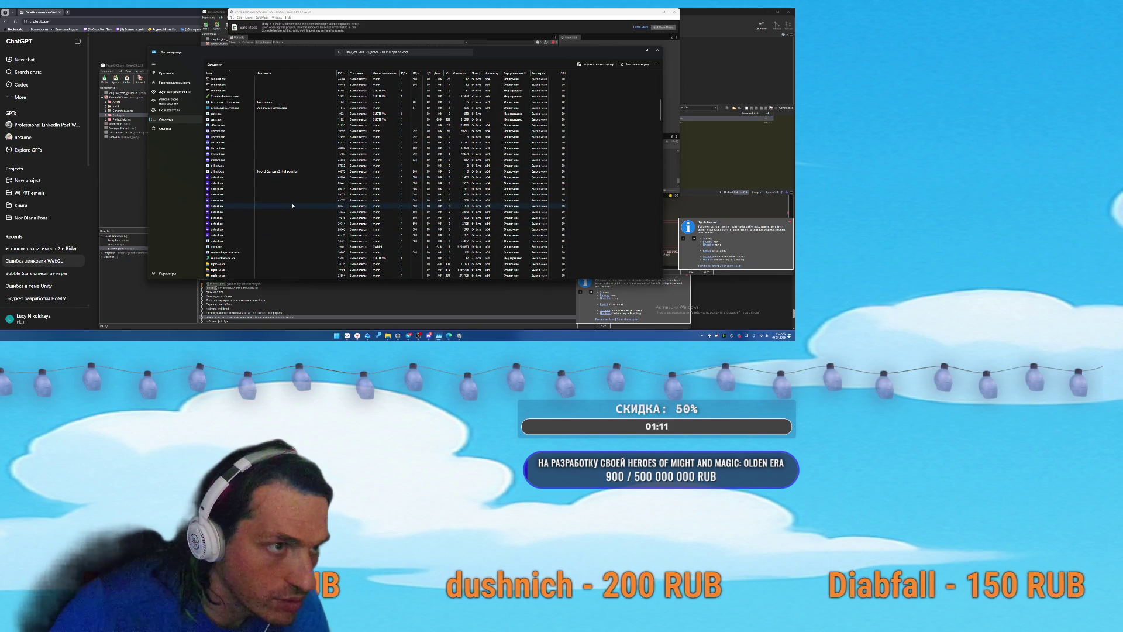
pyautogui.scroll(2, 275, 210)
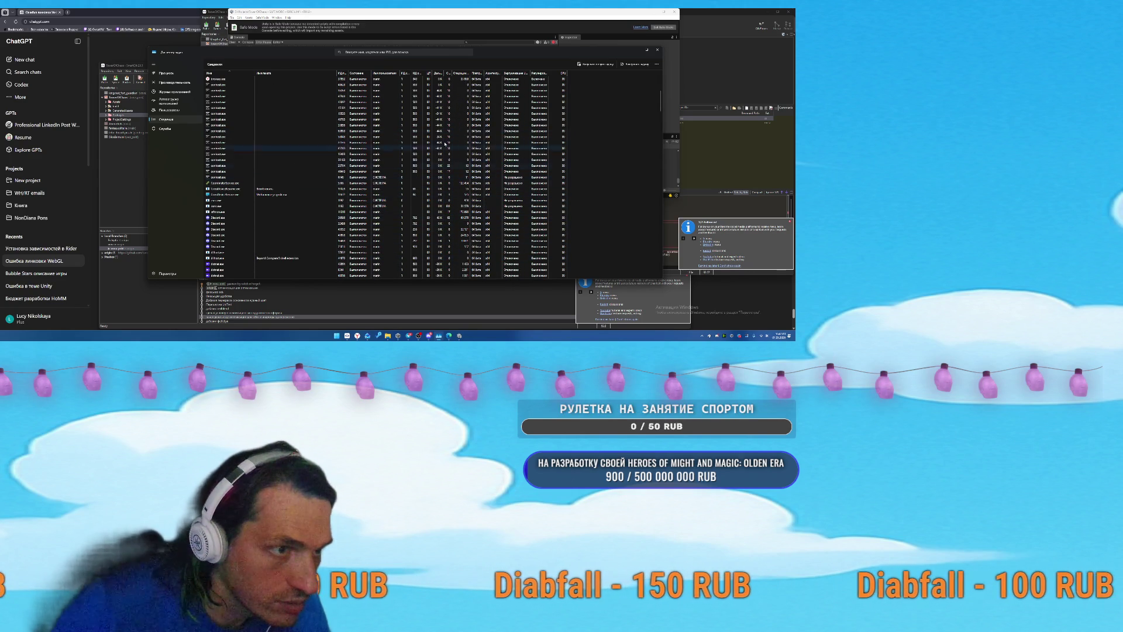
pyautogui.click(657, 50)
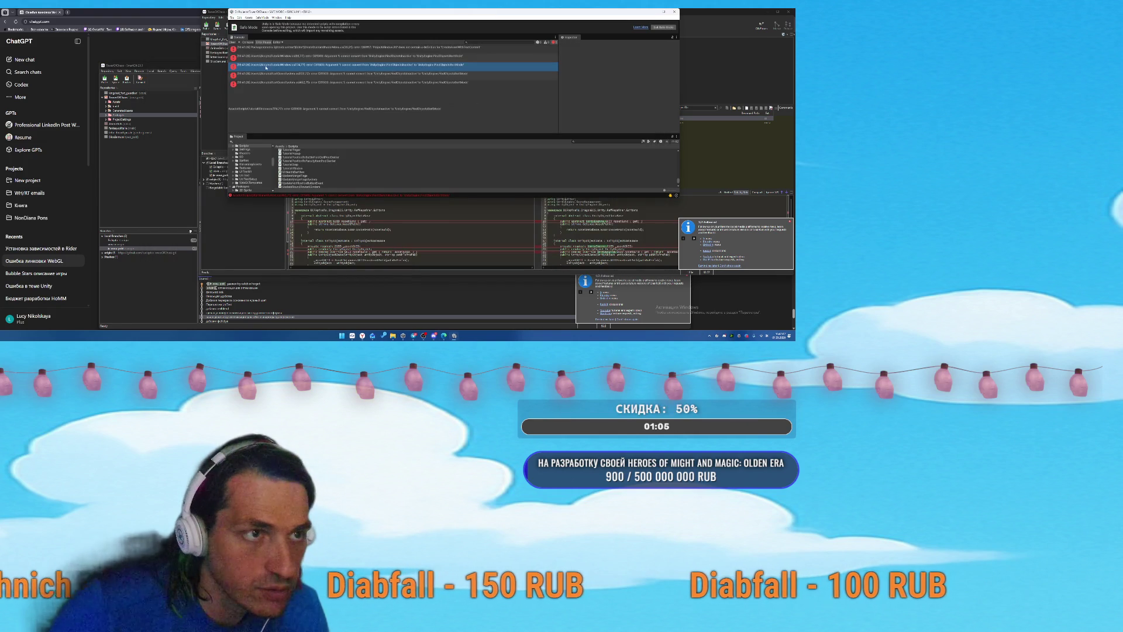
# Open the first compile error's source in Rider and look over the code.
pyautogui.click(316, 51)
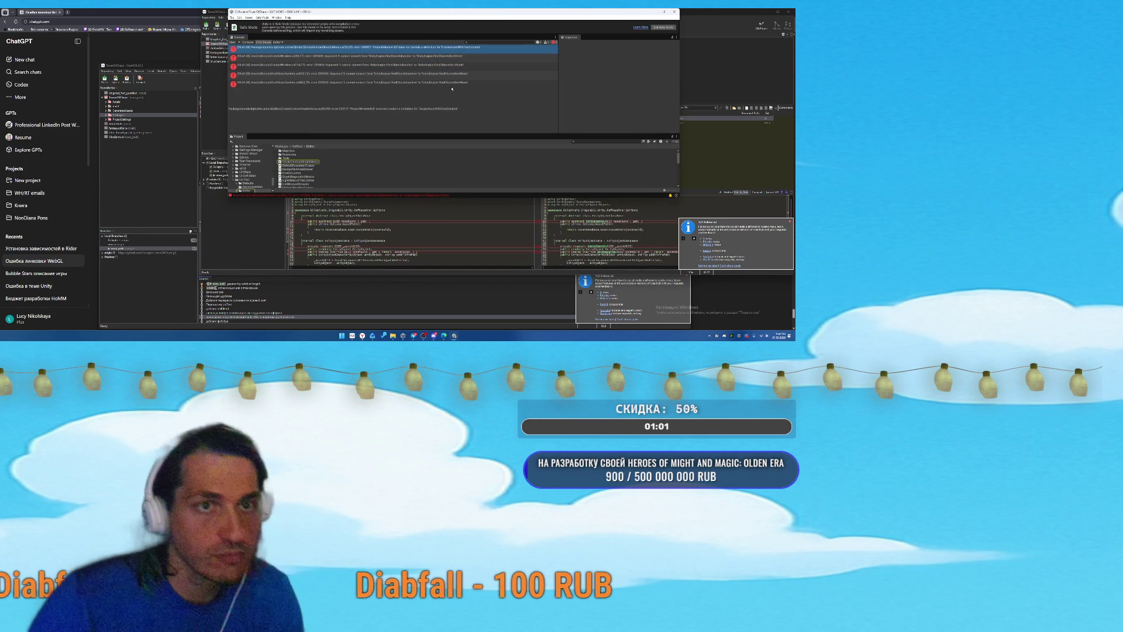
pyautogui.doubleClick(466, 50)
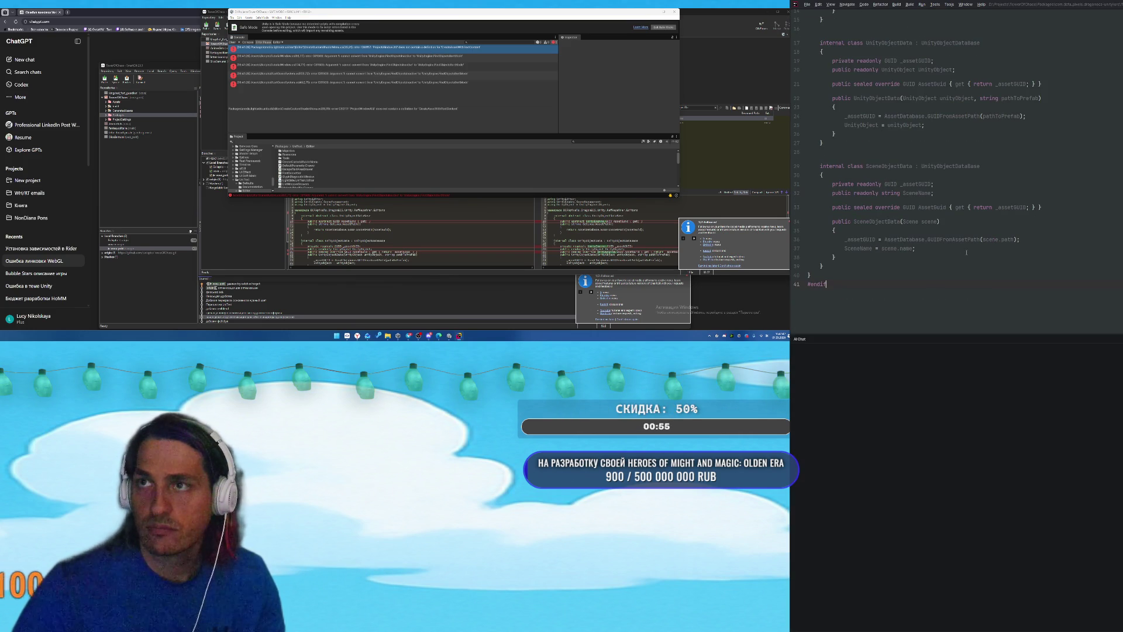
pyautogui.scroll(5, 959, 215)
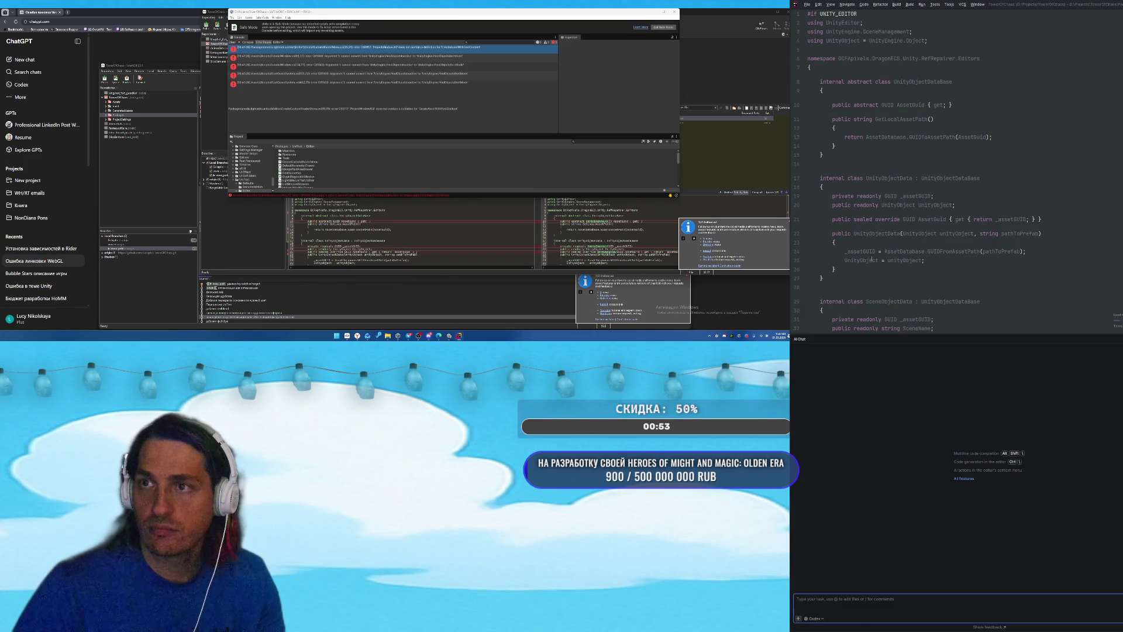
pyautogui.scroll(-4, 895, 257)
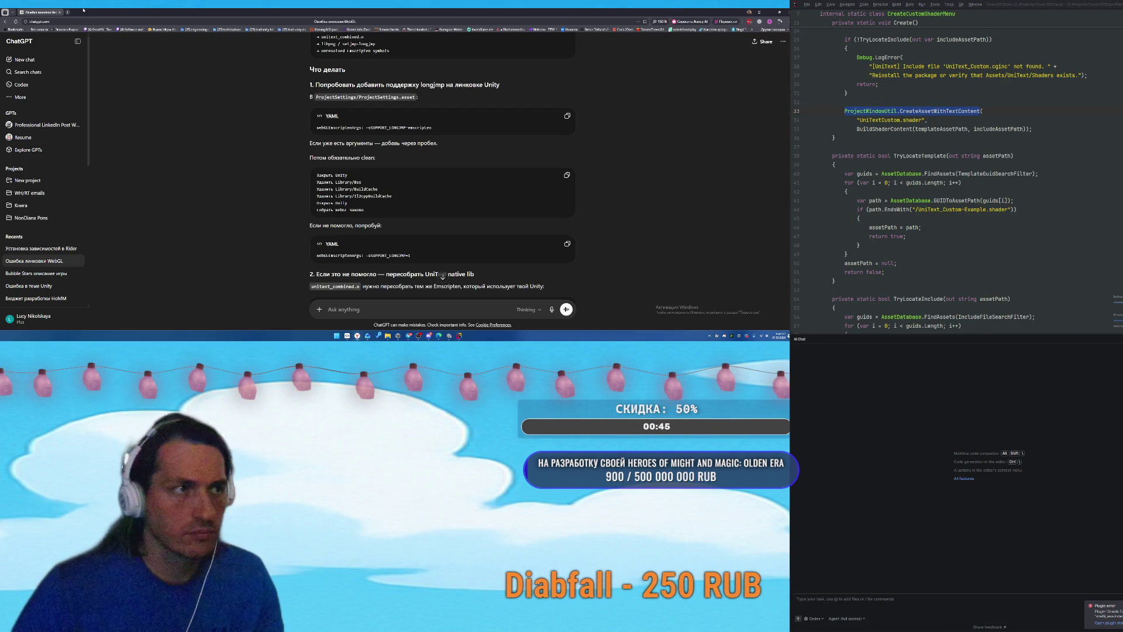
# Search the web for ProjectWindowUtil.CreateAssetWithTextContent and open the GitHub result.
pyautogui.hotkey('ctrl', 't')
pyautogui.write('ProjectWindowUtil.CreateAssetWithTextContent')
pyautogui.press('Return')
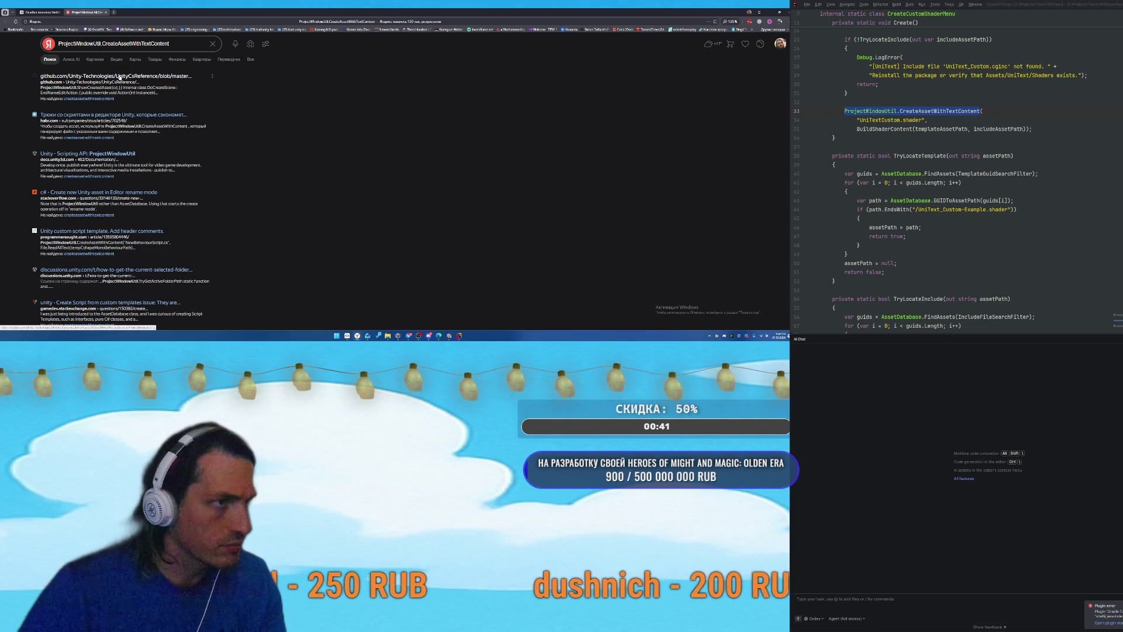
pyautogui.click(116, 76)
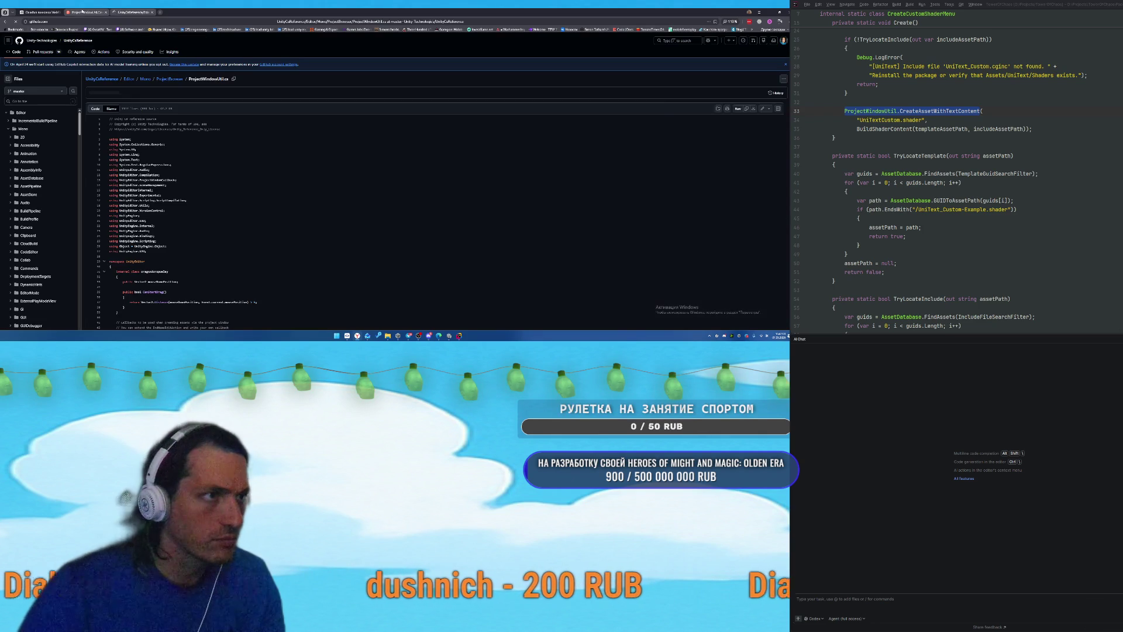
# Scroll the GitHub ProjectWindowUtil.cs source and search the page for 'createwi'.
pyautogui.click(91, 11)
pyautogui.click(131, 11)
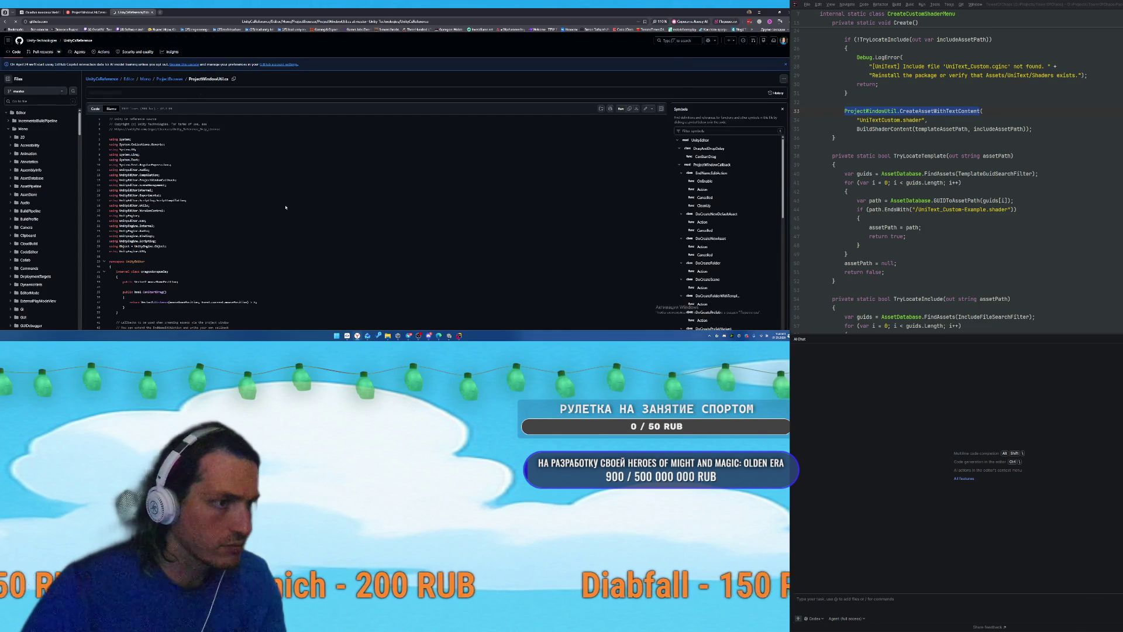
pyautogui.scroll(-10, 332, 192)
pyautogui.scroll(-15, 333, 191)
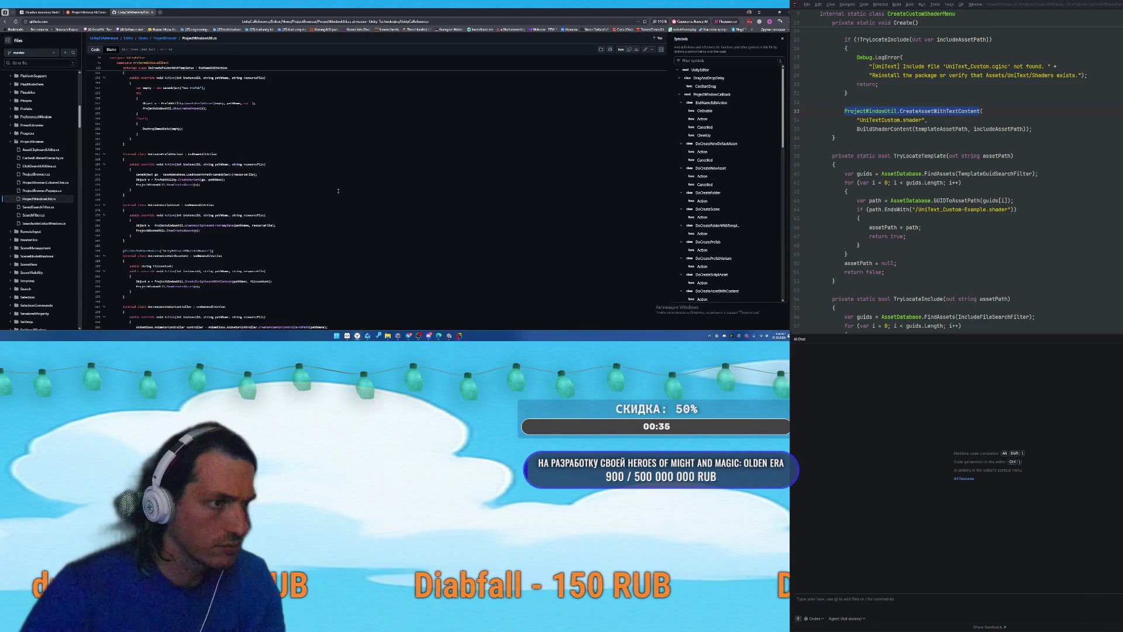
pyautogui.hotkey('ctrl', 'f')
pyautogui.write('createwi')
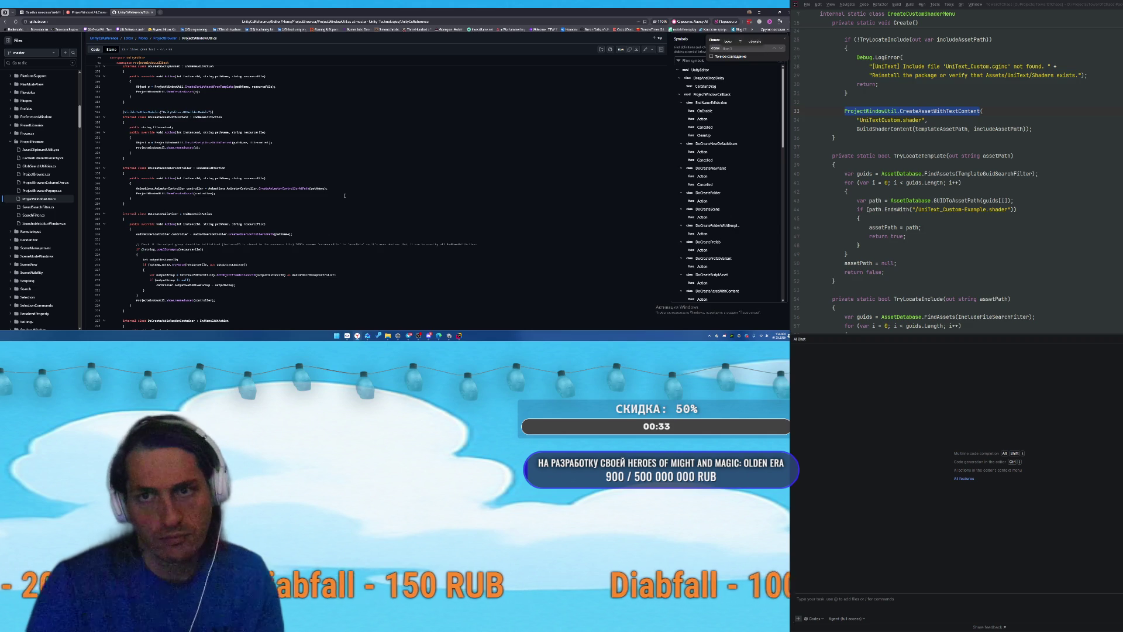
pyautogui.press('BackSpace')
pyautogui.press('BackSpace')
pyautogui.press('BackSpace')
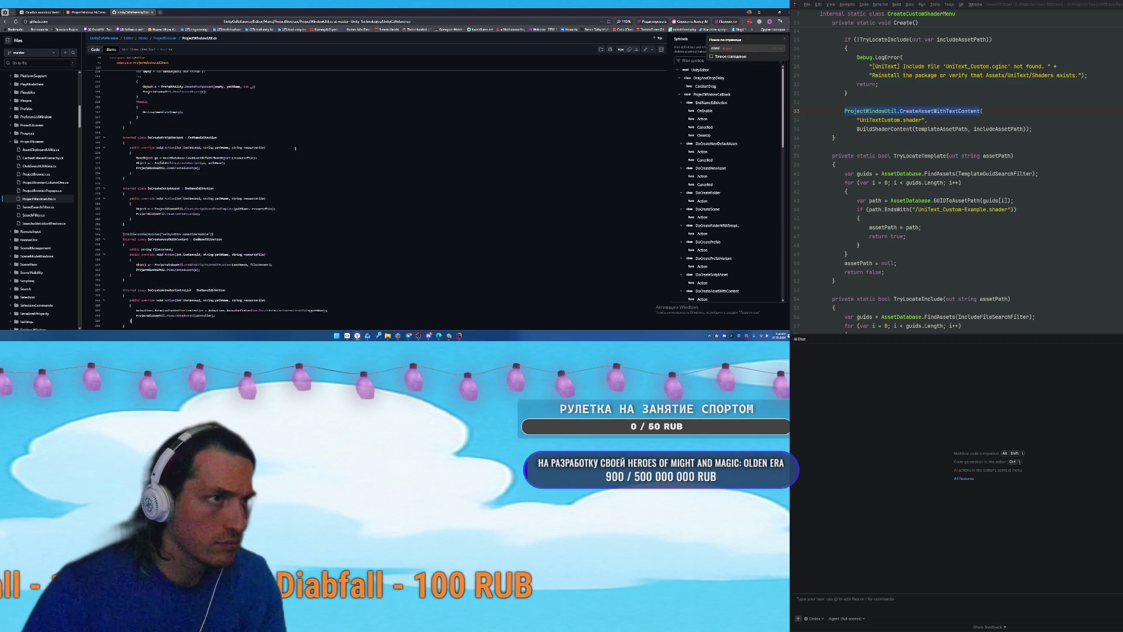
# Open the Unity Scripting API page for ProjectWindowUtil from the results, then close it.
pyautogui.hotkey('ctrl', 'shift', 'Tab')
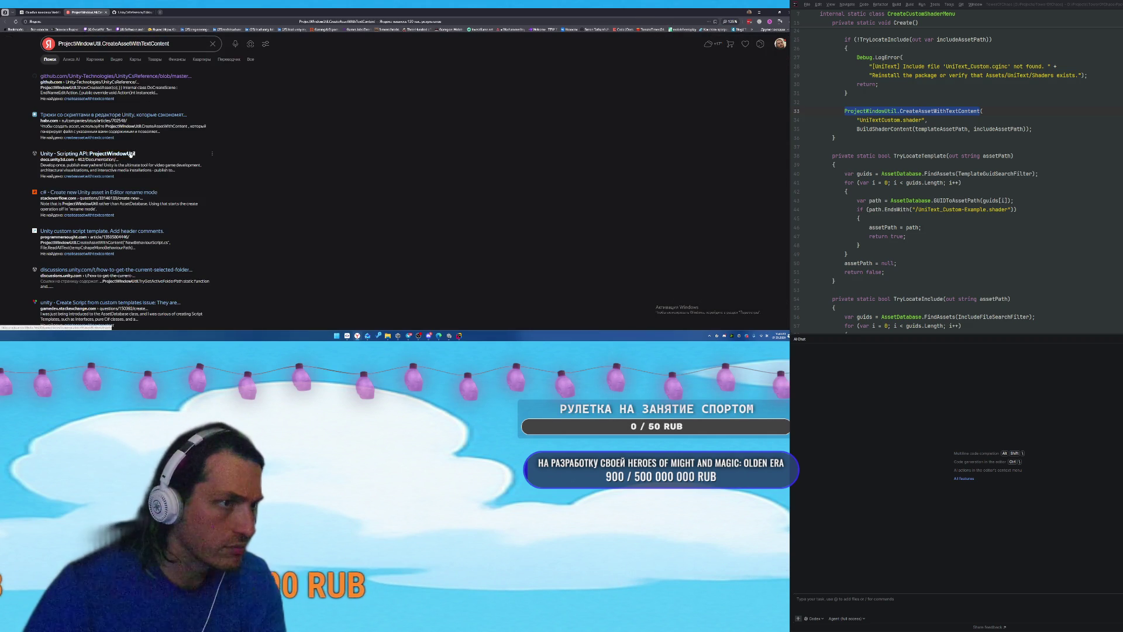
pyautogui.click(130, 154)
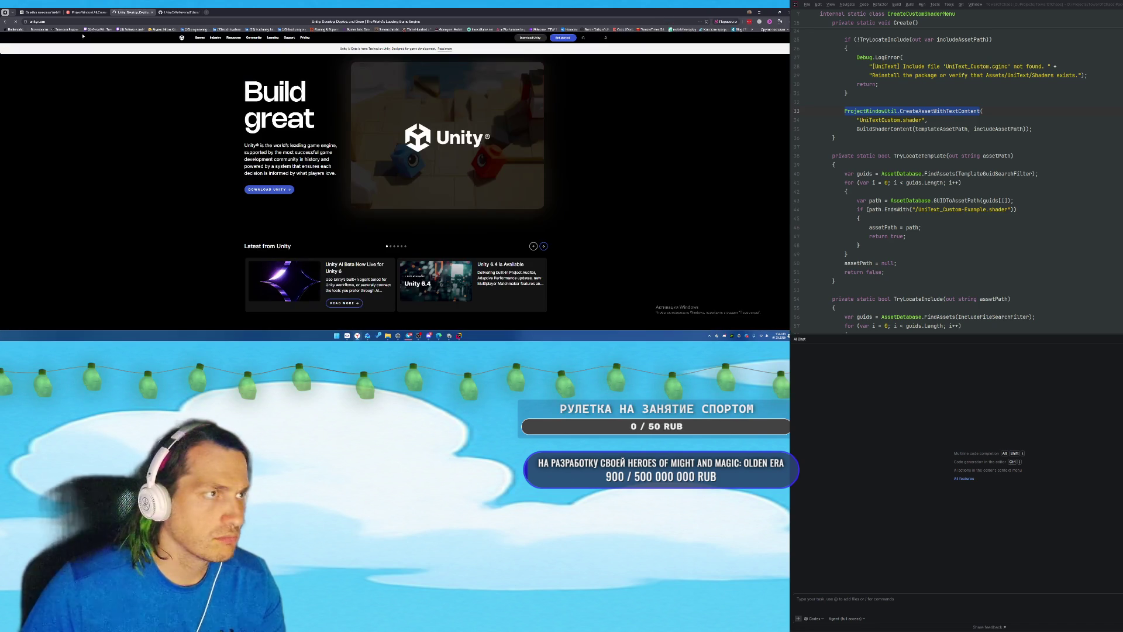
pyautogui.middleClick(134, 12)
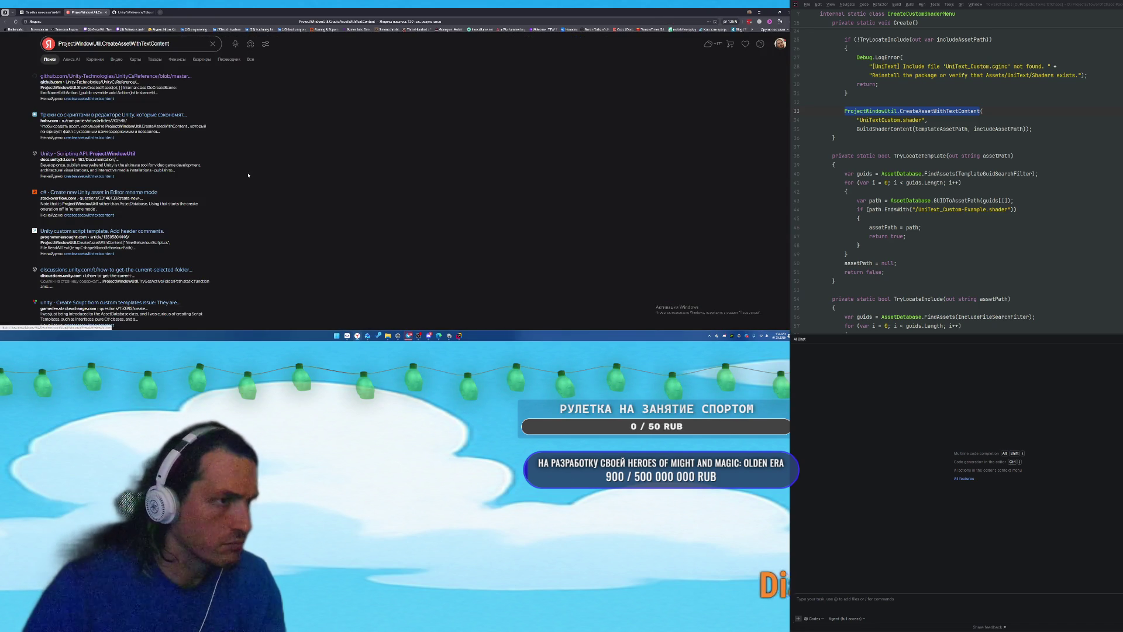
# Refine the Yandex search with 'unity docs' and open the 'Unity - Scripting API: ProjectWindowUtil' result.
pyautogui.click(174, 43)
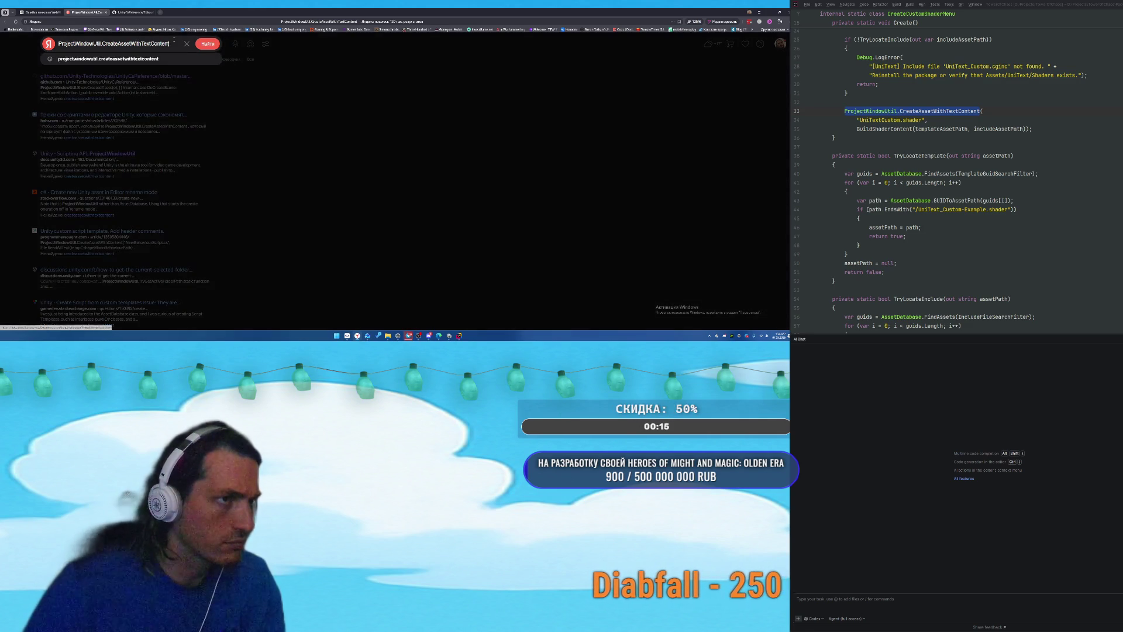
pyautogui.write('unity docs')
pyautogui.press('Return')
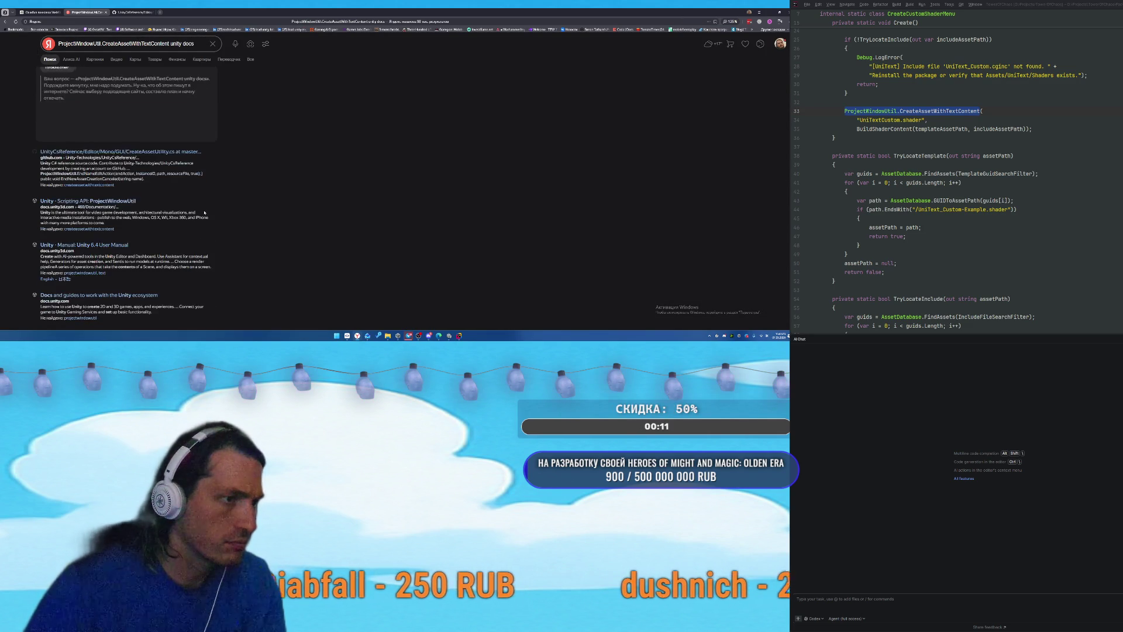
pyautogui.click(81, 222)
pyautogui.doubleClick(73, 21)
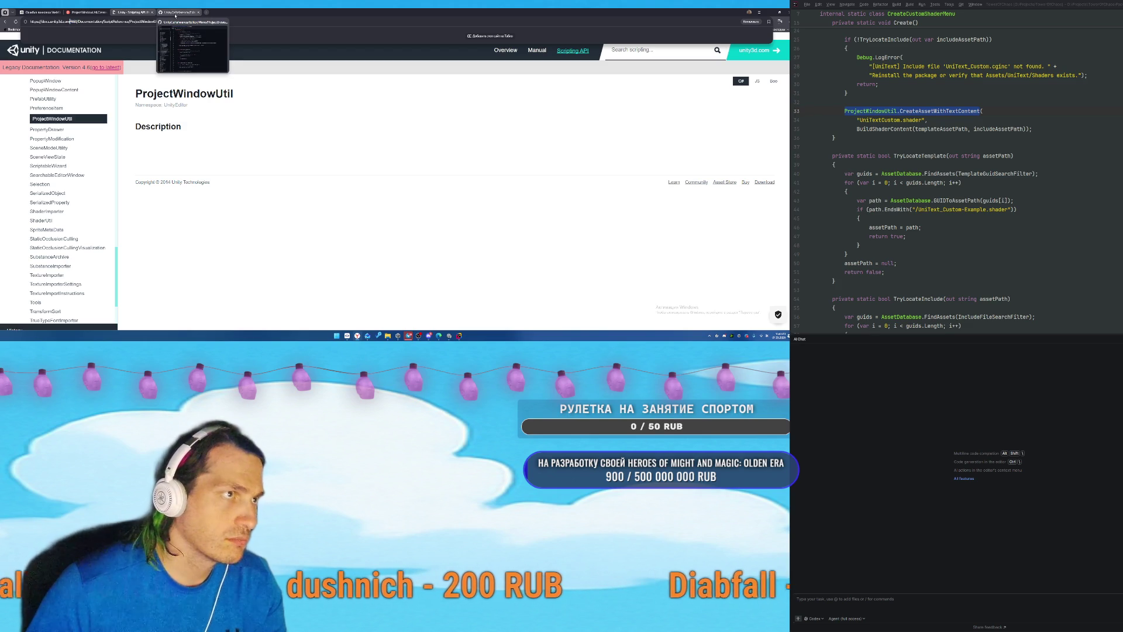
# Remove the version from the docs address, open the current Manual, and search it for the pasted method name.
pyautogui.press('BackSpace')
pyautogui.press('Return')
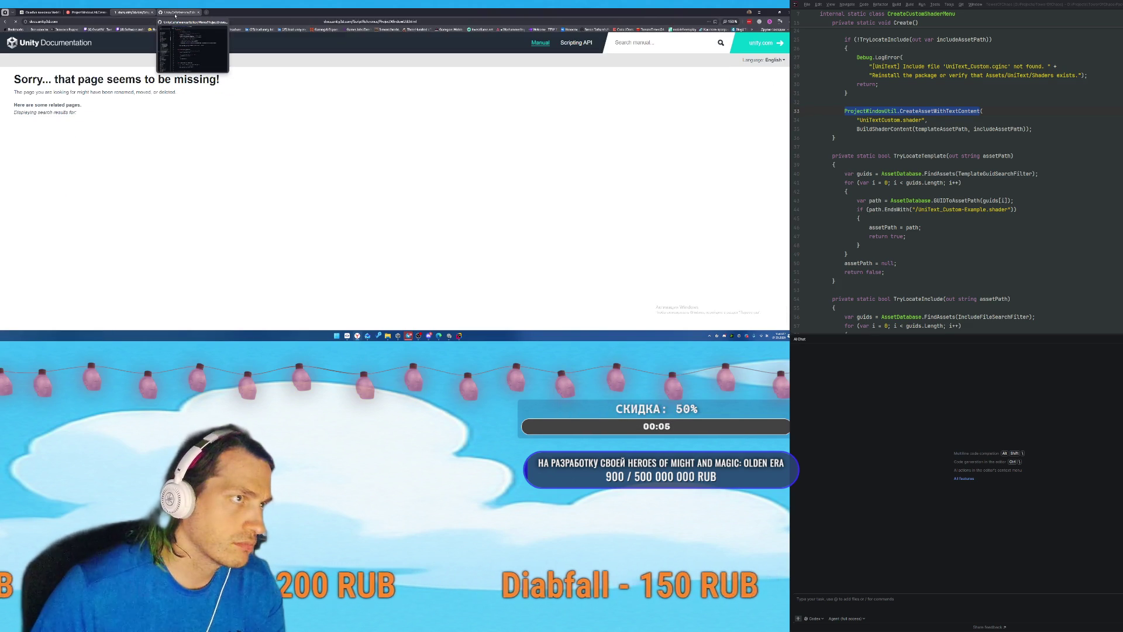
pyautogui.click(65, 43)
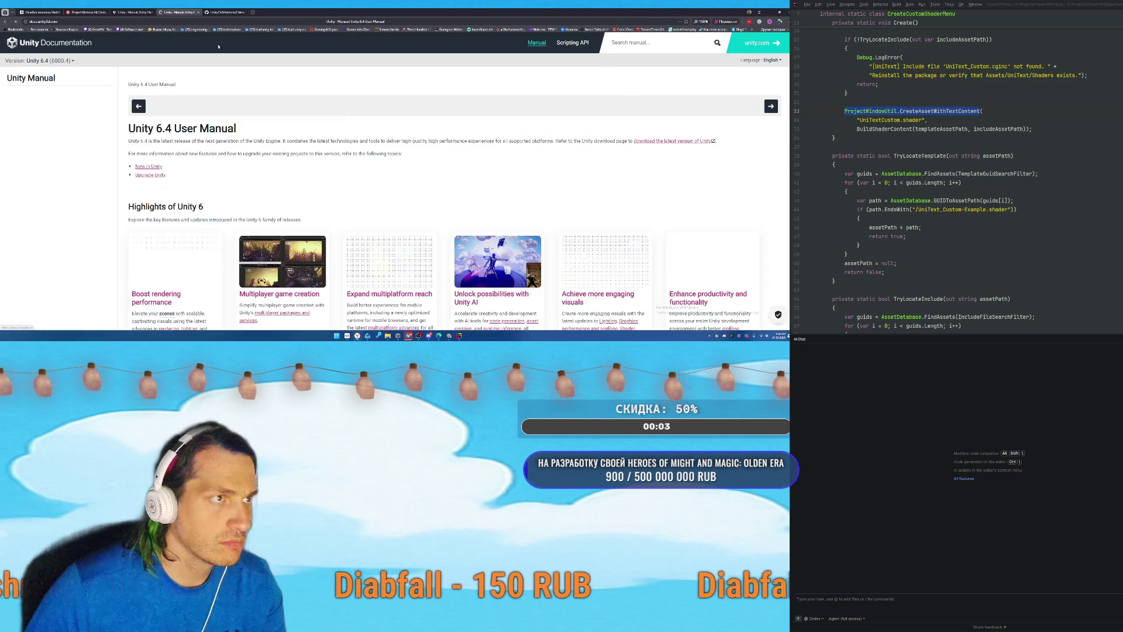
pyautogui.click(662, 47)
pyautogui.hotkey('ctrl', 'v')
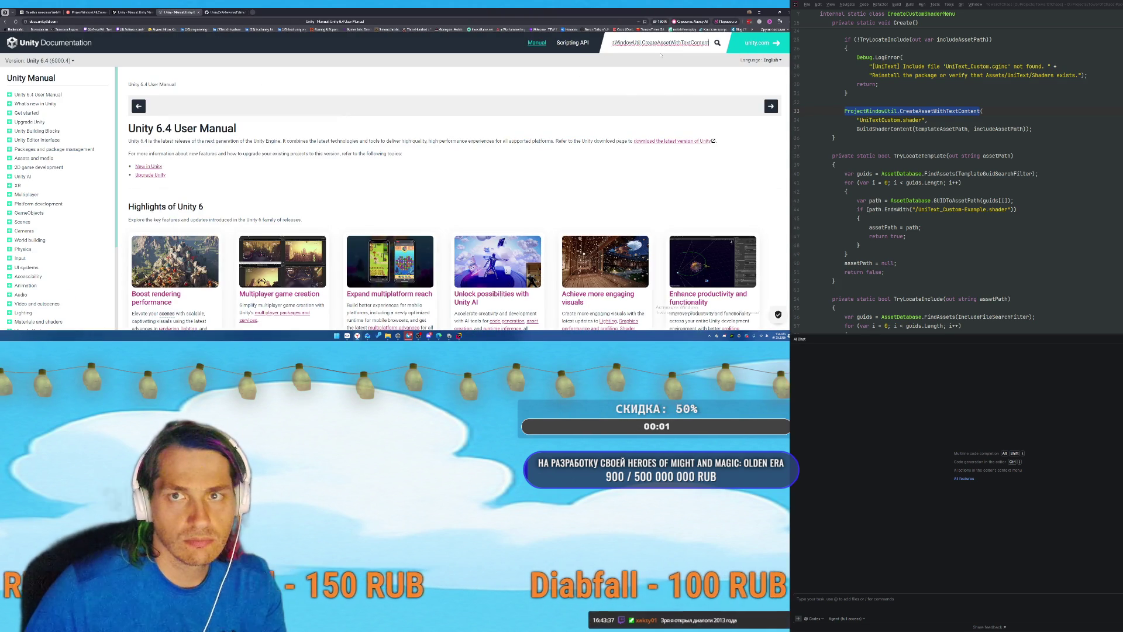
pyautogui.press('Return')
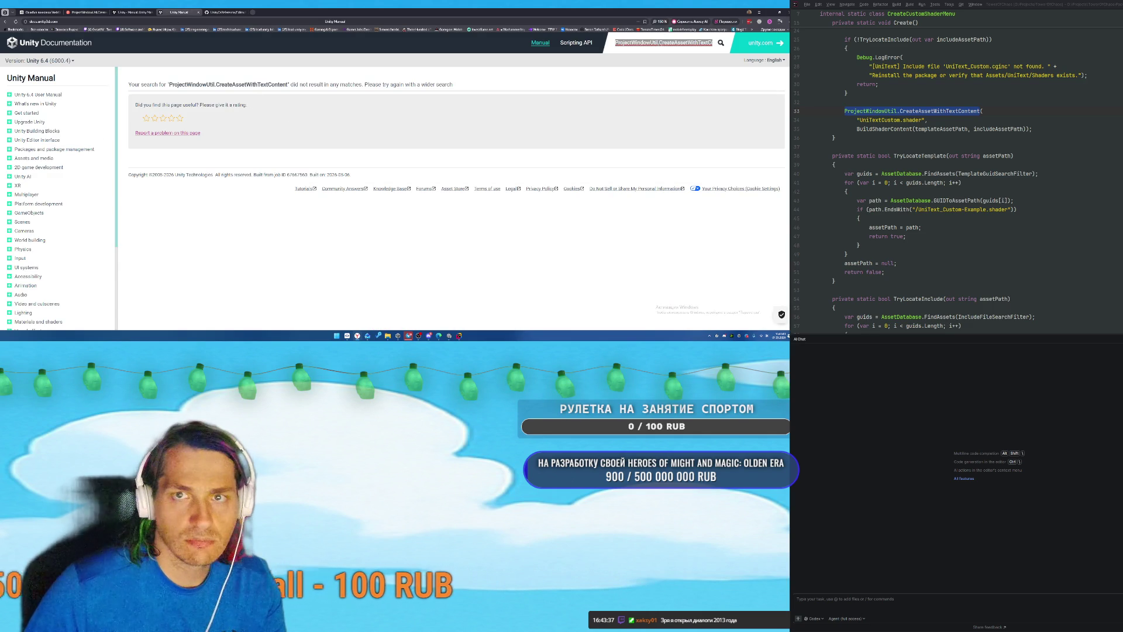
# Search the manual for just ProjectWindowUtil, switch to Unity 6.3 LTS, and search again.
pyautogui.press('BackSpace')
pyautogui.write('ProjectWindowUtil')
pyautogui.press('Return')
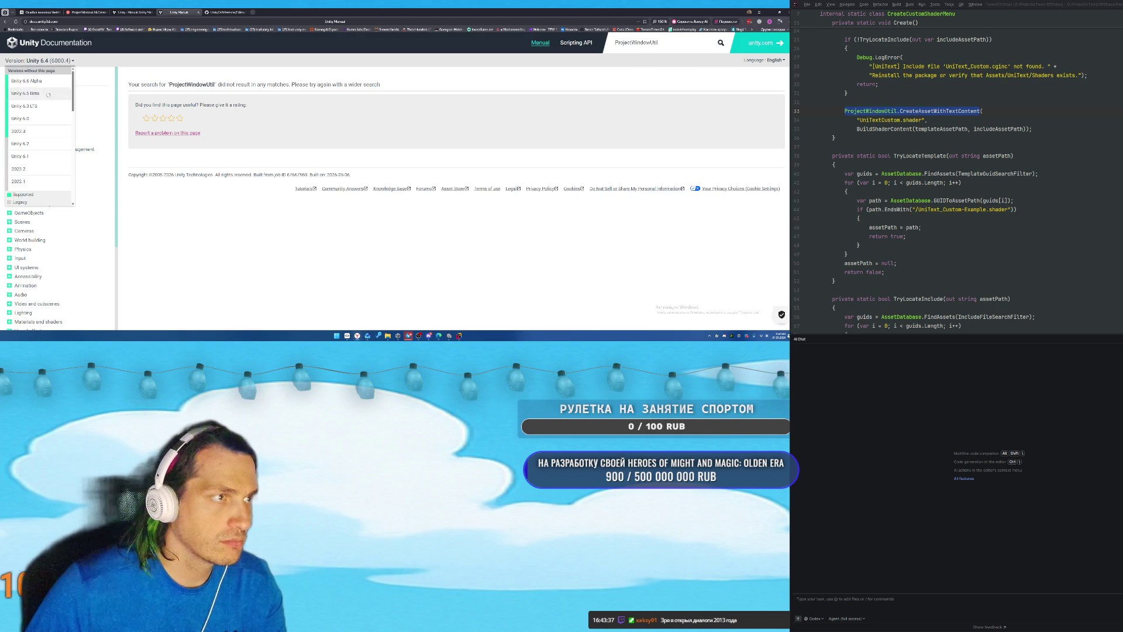
pyautogui.click(31, 107)
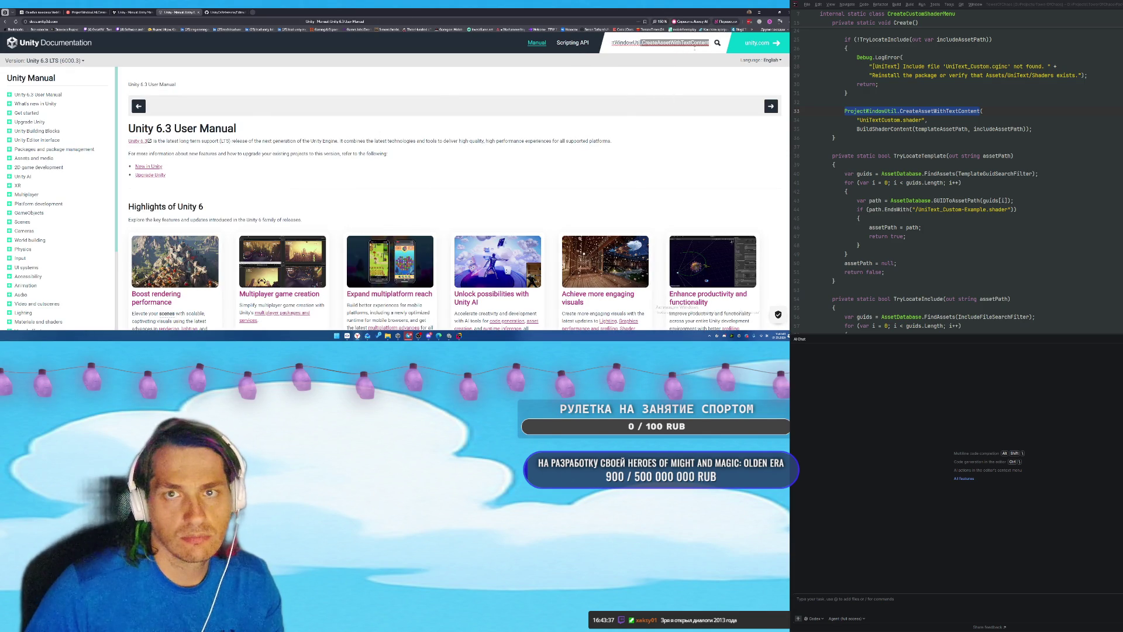
pyautogui.press('Return')
# Search the Unity Scripting API reference for ProjectWindowUtil.
pyautogui.click(579, 43)
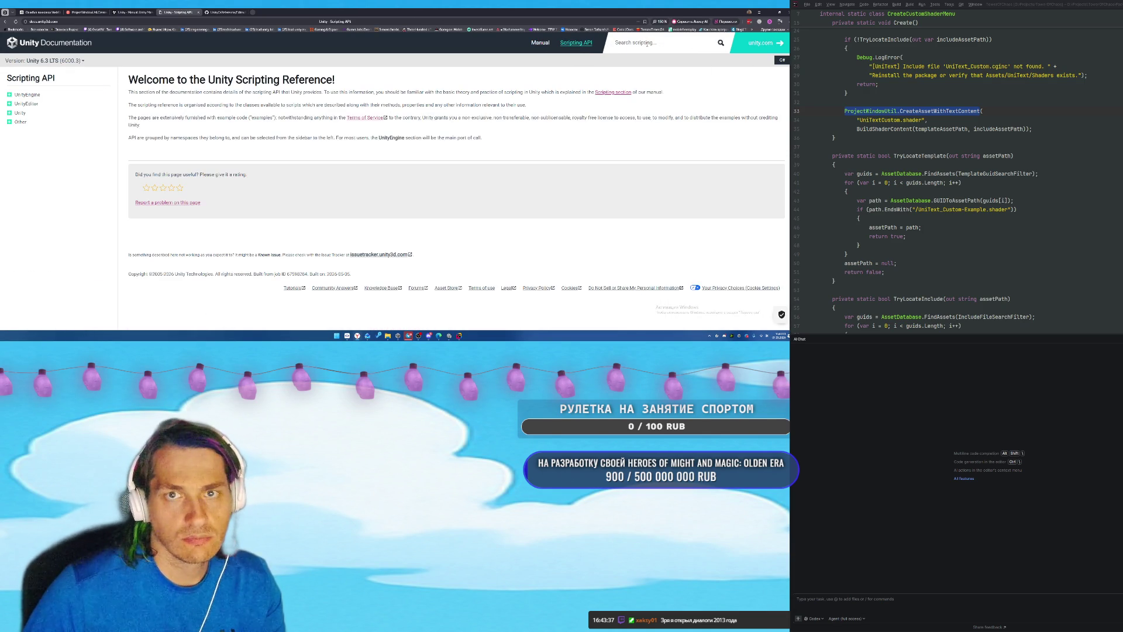
pyautogui.press('Return')
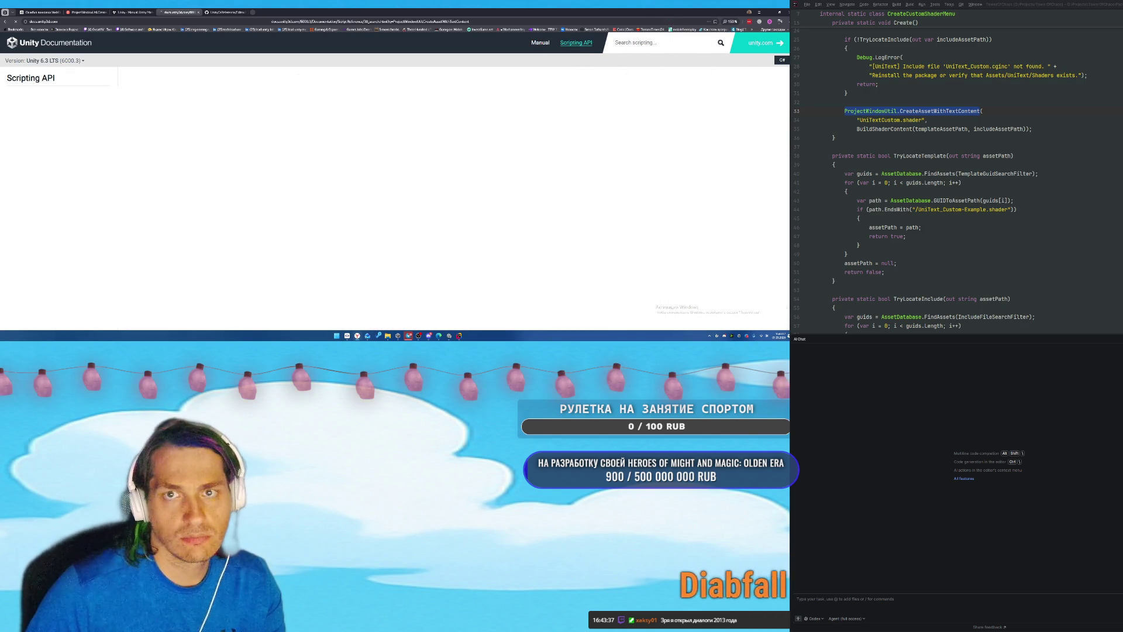
pyautogui.write('ProjectWindowUtil')
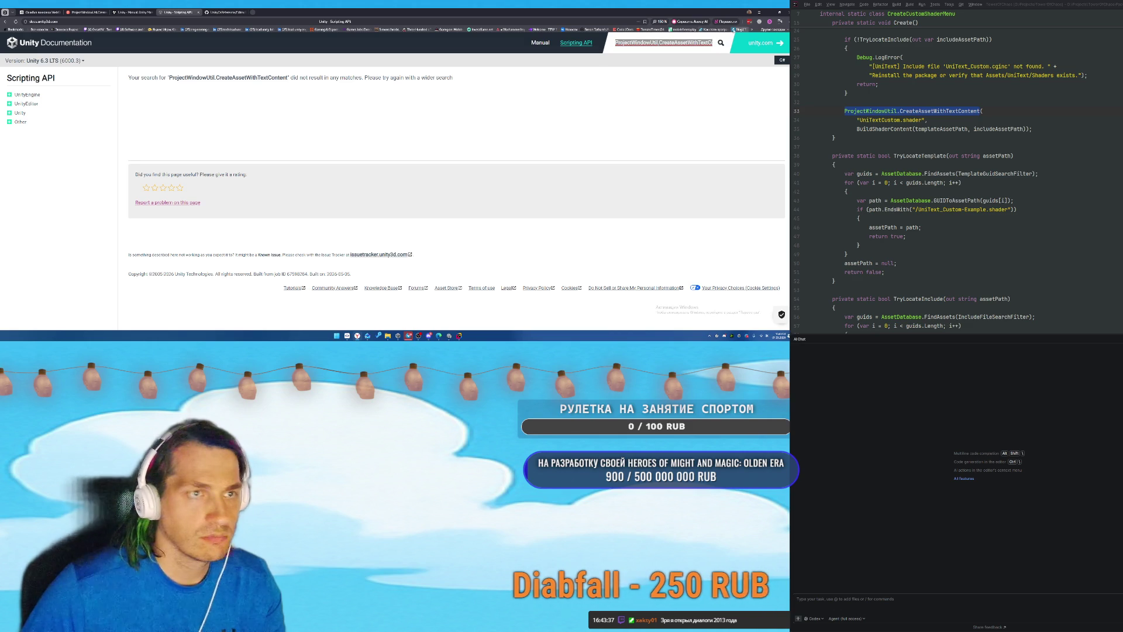
pyautogui.press('Return')
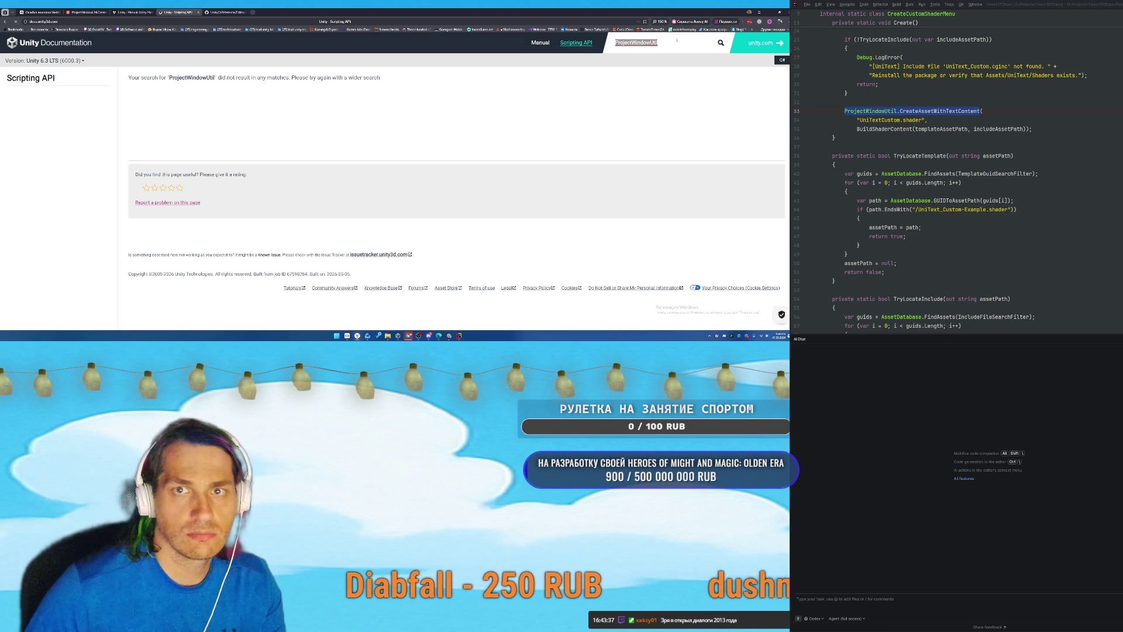
# Back in Rider, try jumping to ProjectWindowUtil's declaration in the script.
pyautogui.click(1039, 184)
pyautogui.scroll(4, 936, 176)
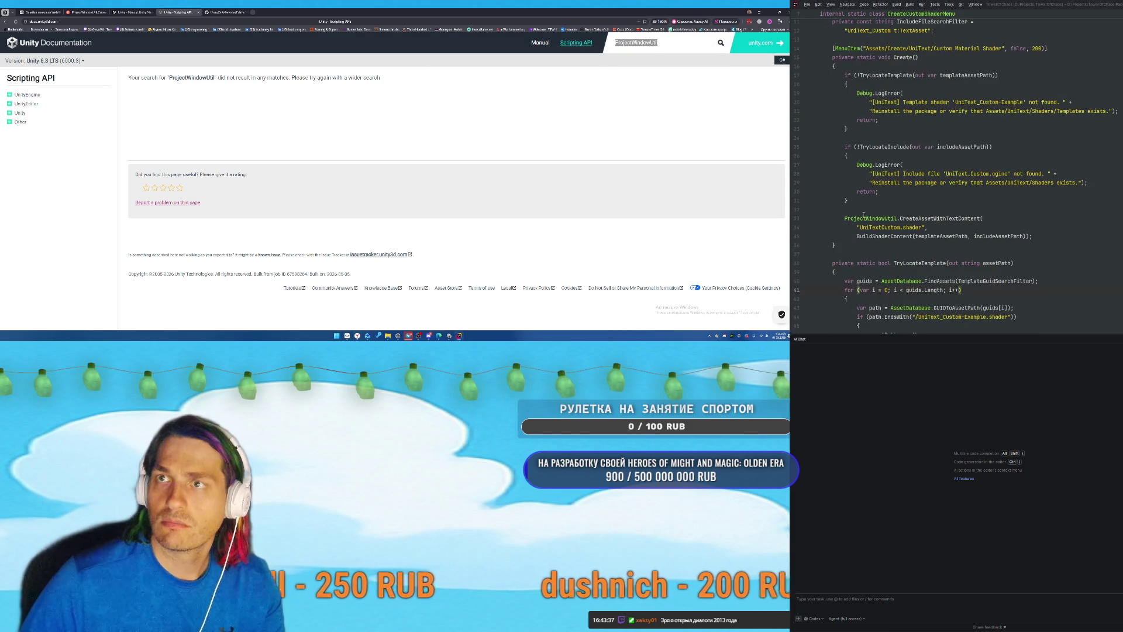
pyautogui.keyDown('ctrl'); pyautogui.click(863, 223); pyautogui.keyUp('ctrl')
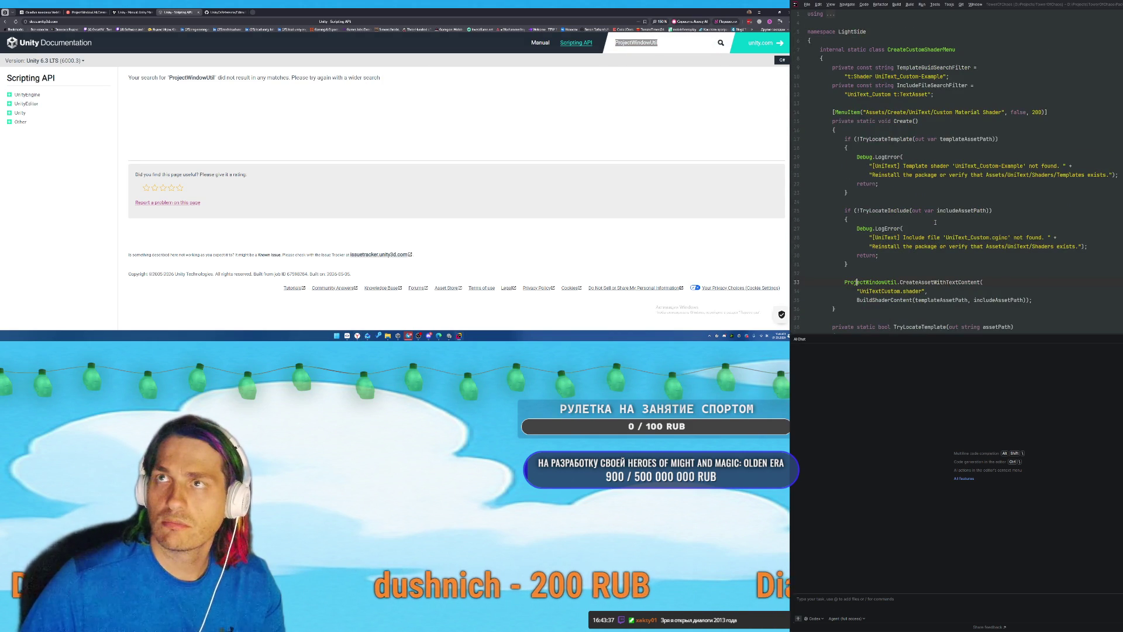
pyautogui.scroll(3, 988, 160)
pyautogui.scroll(-5, 987, 160)
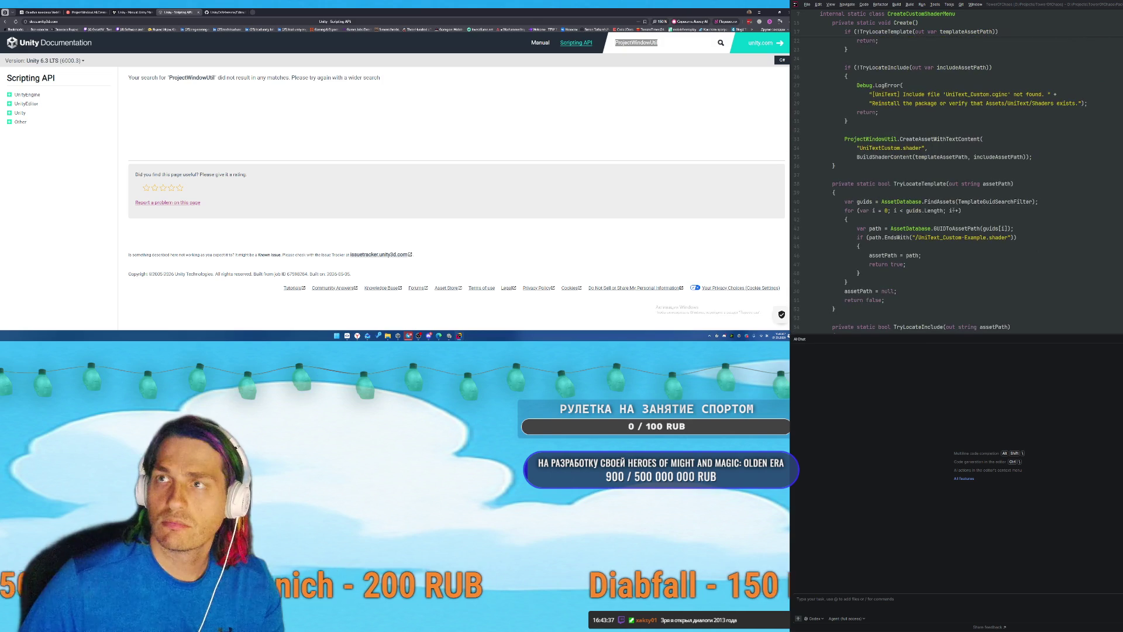
pyautogui.moveTo(844, 139); pyautogui.dragTo(980, 139)
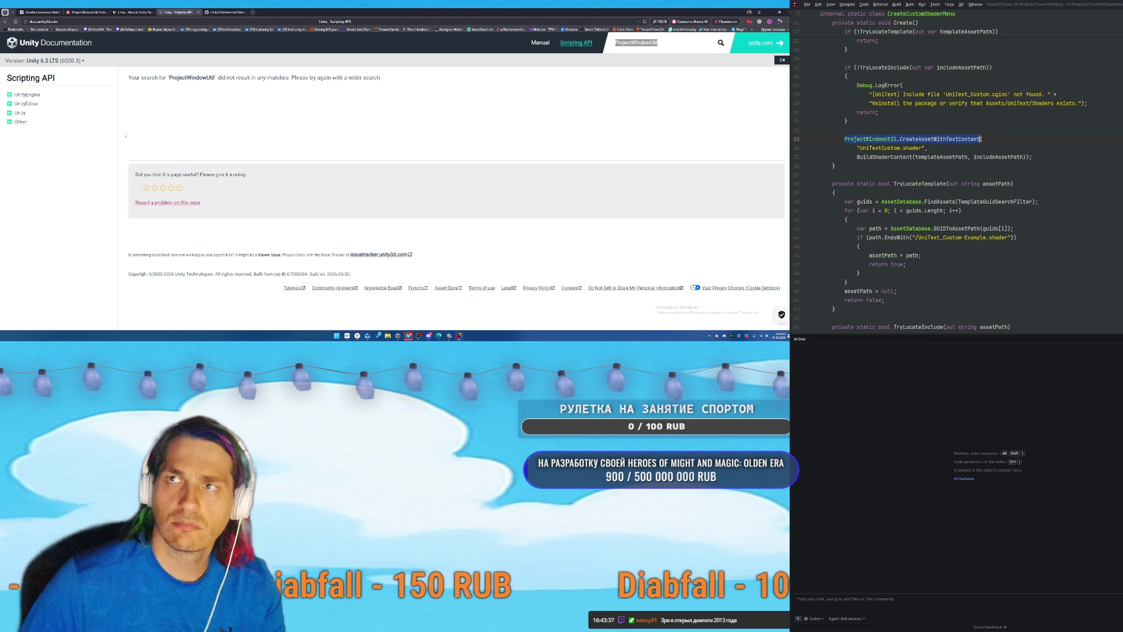
pyautogui.scroll(6, 956, 169)
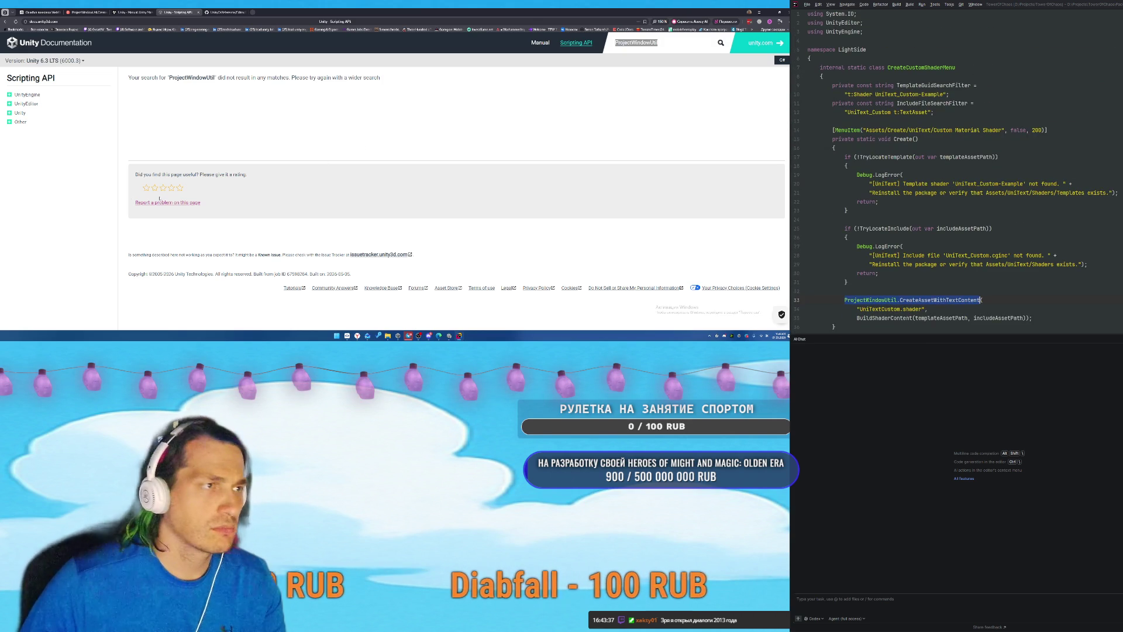
# Expand the UnityEditor namespace in the Scripting API sidebar and scroll through its classes.
pyautogui.click(10, 104)
pyautogui.scroll(-5, 55, 206)
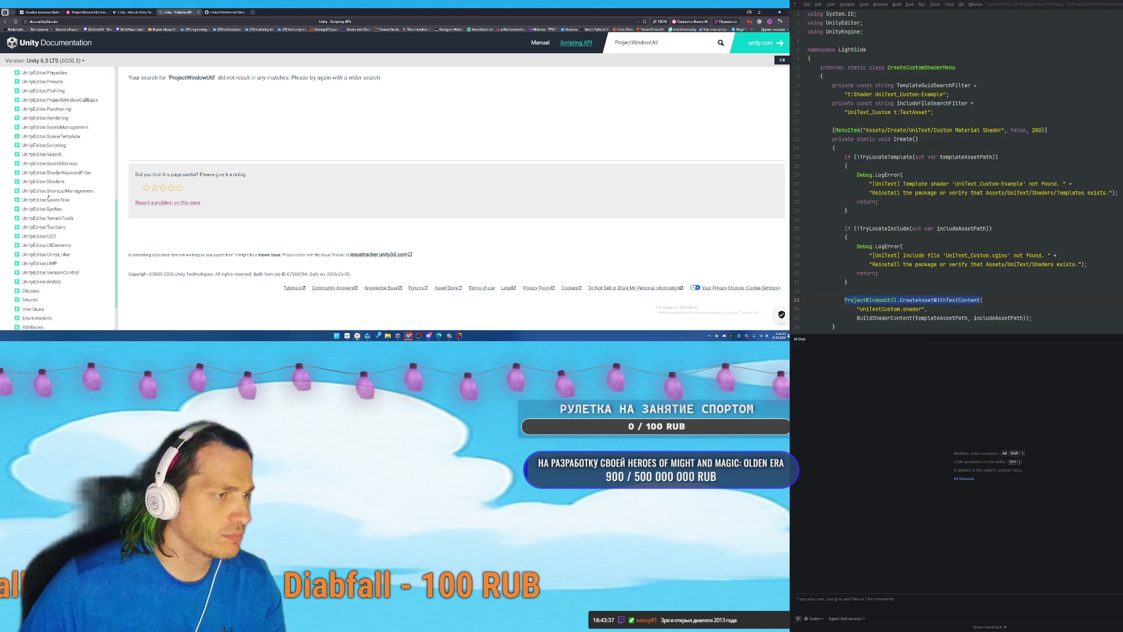
pyautogui.scroll(-15, 33, 238)
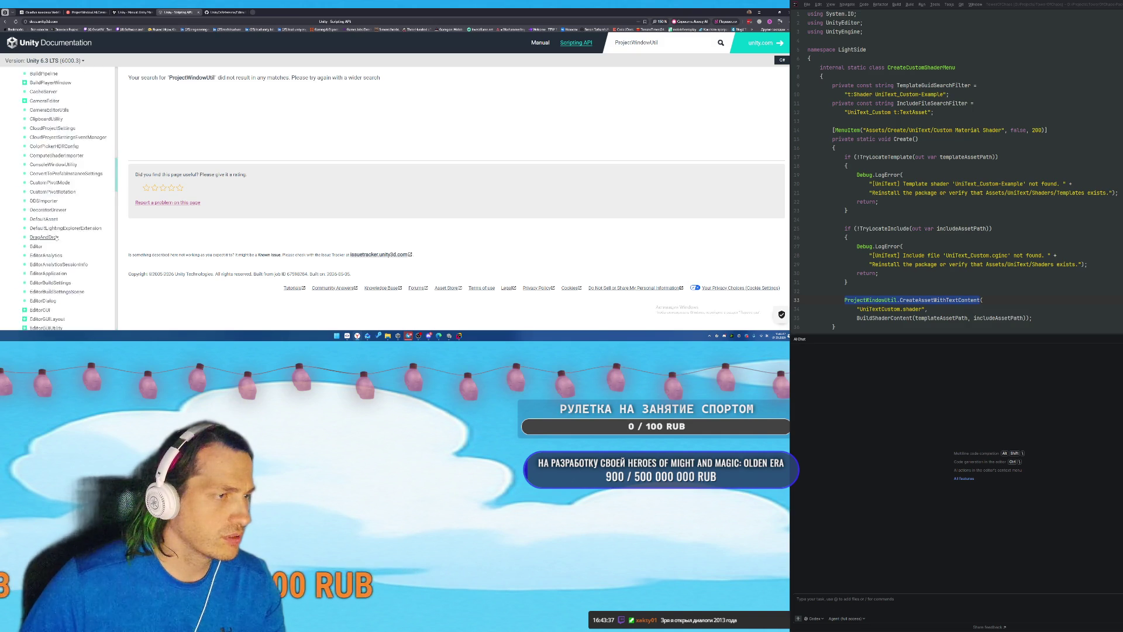
pyautogui.scroll(-3, 78, 238)
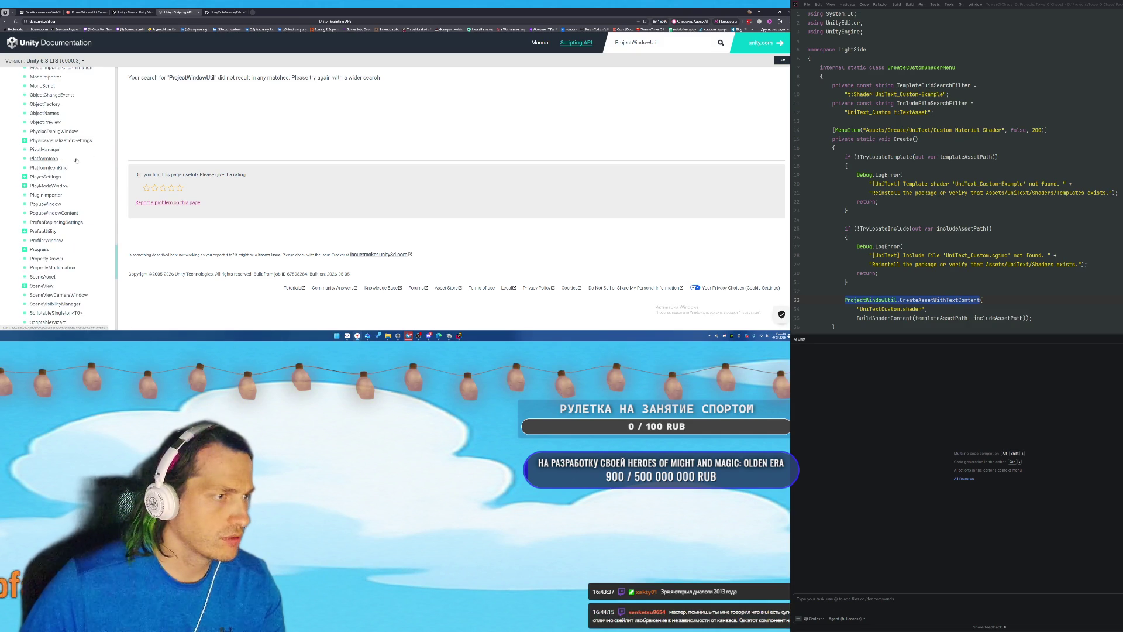
pyautogui.scroll(-2, 77, 190)
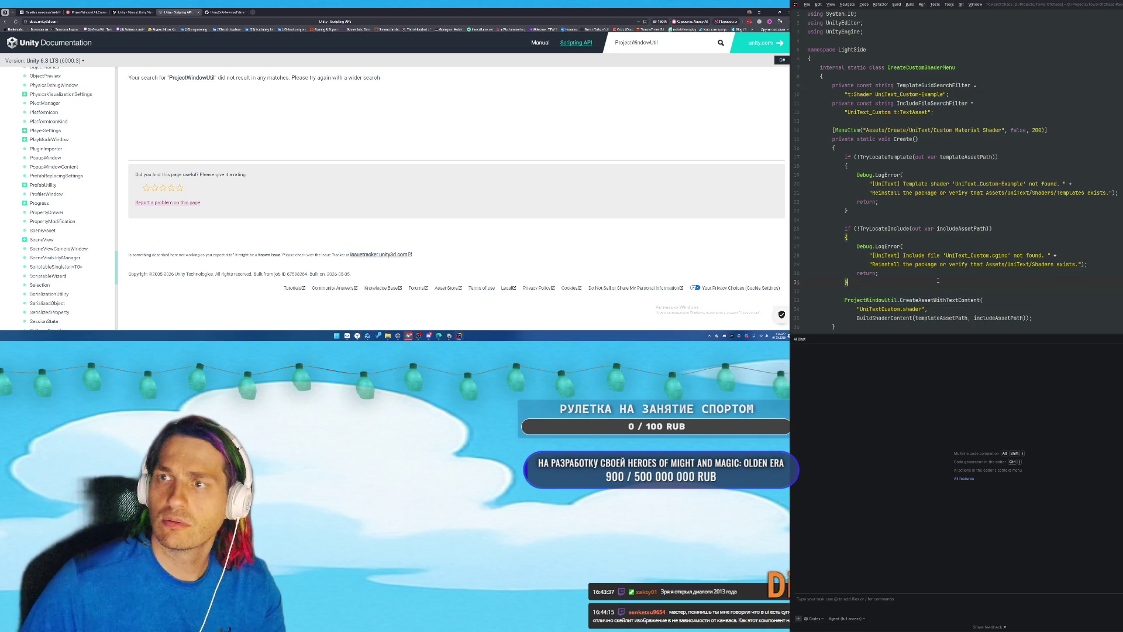
# Show Rider's Explorer tree, widen the editor, and scroll to the ProjectWindowUtil.CreateAssetWithTextContent call.
pyautogui.hotkey('alt', '1')
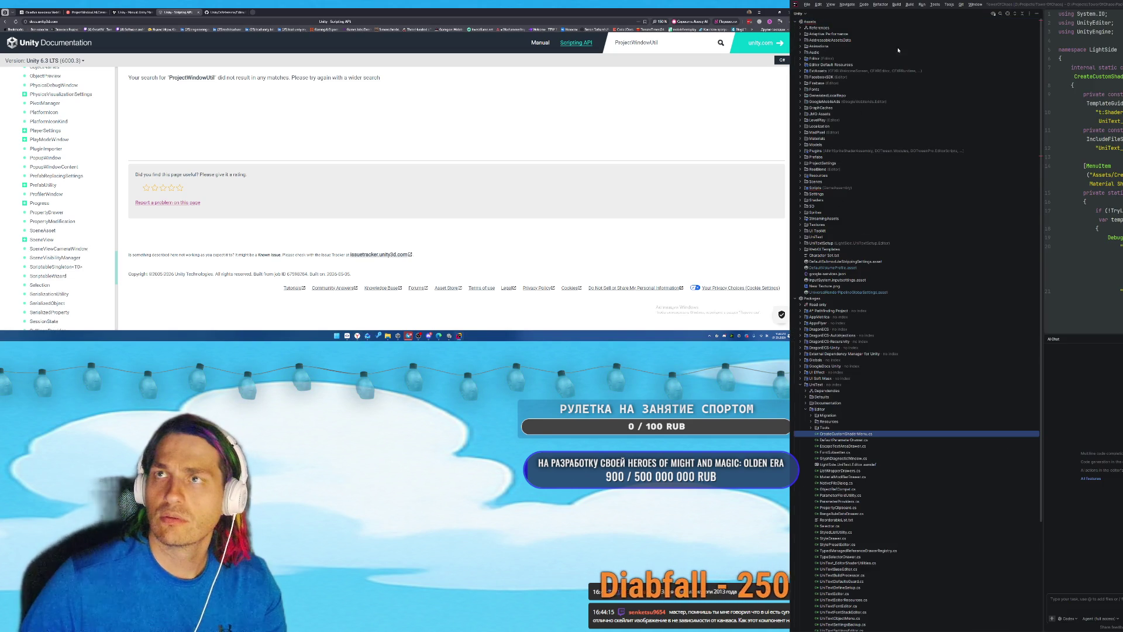
pyautogui.scroll(-5, 901, 380)
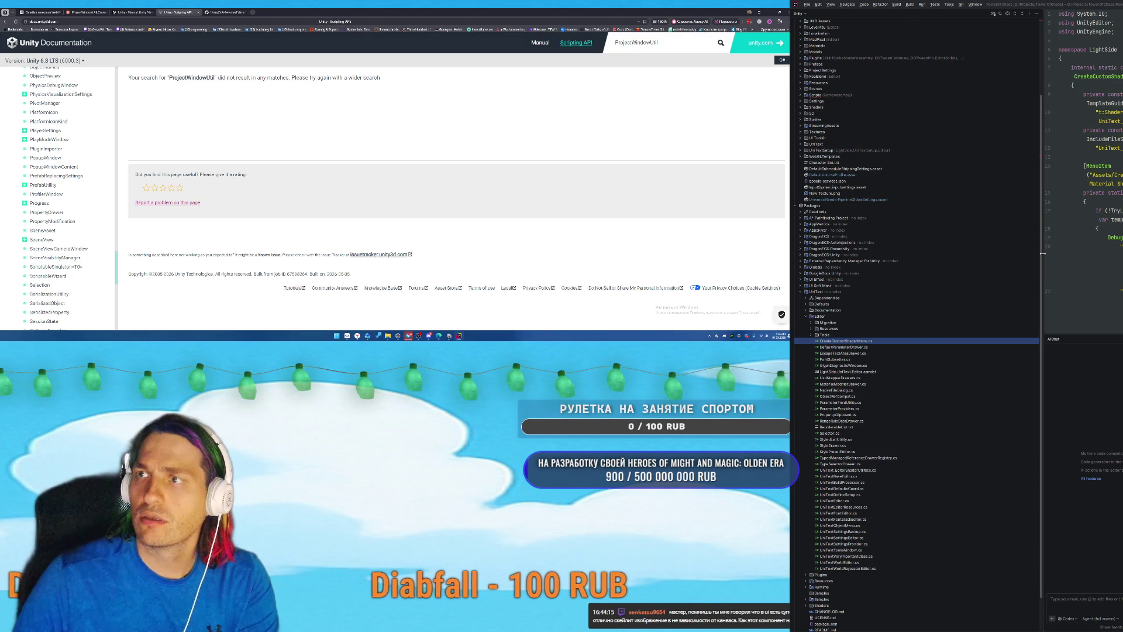
pyautogui.moveTo(1043, 253)
pyautogui.mouseDown()
pyautogui.moveTo(884, 263)
pyautogui.moveTo(899, 270)
pyautogui.mouseUp()
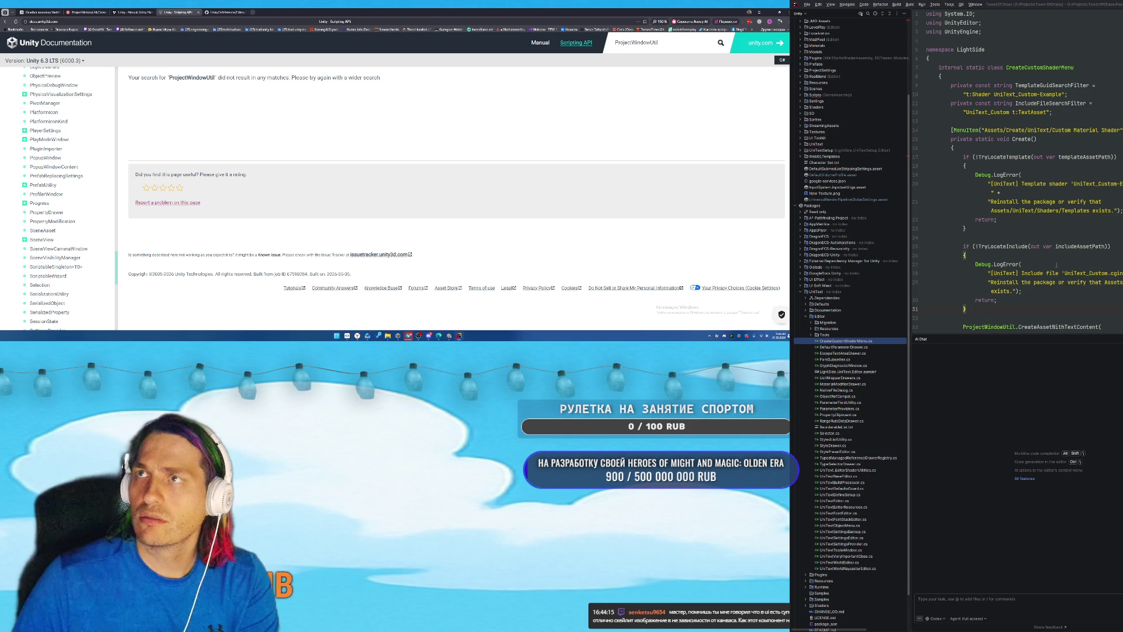
pyautogui.scroll(-5, 1046, 213)
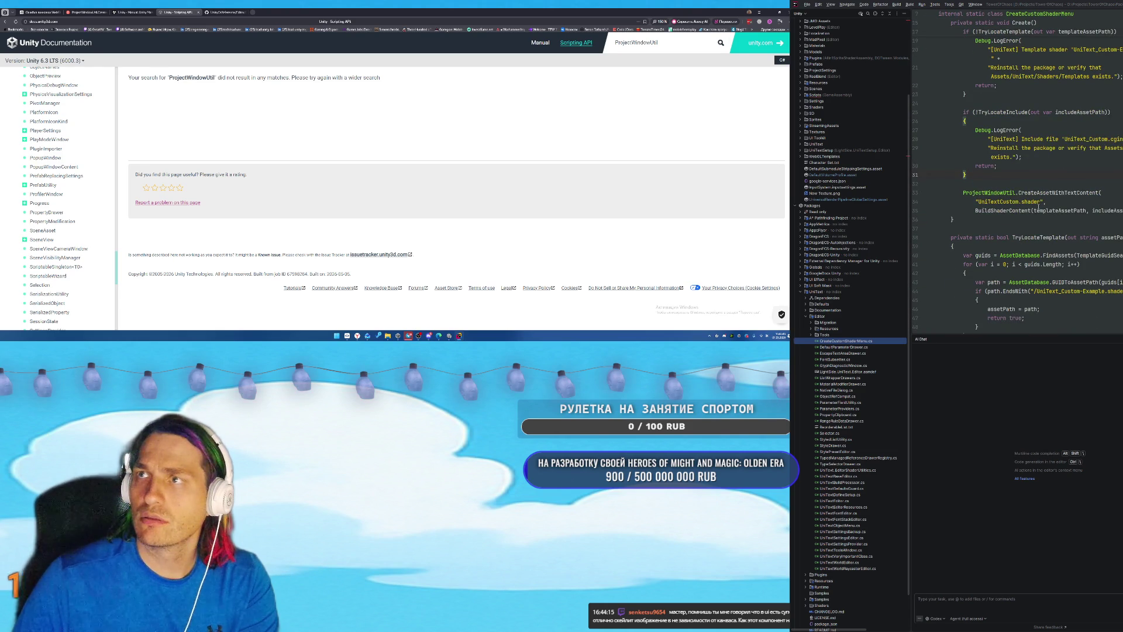
pyautogui.scroll(1, 1046, 234)
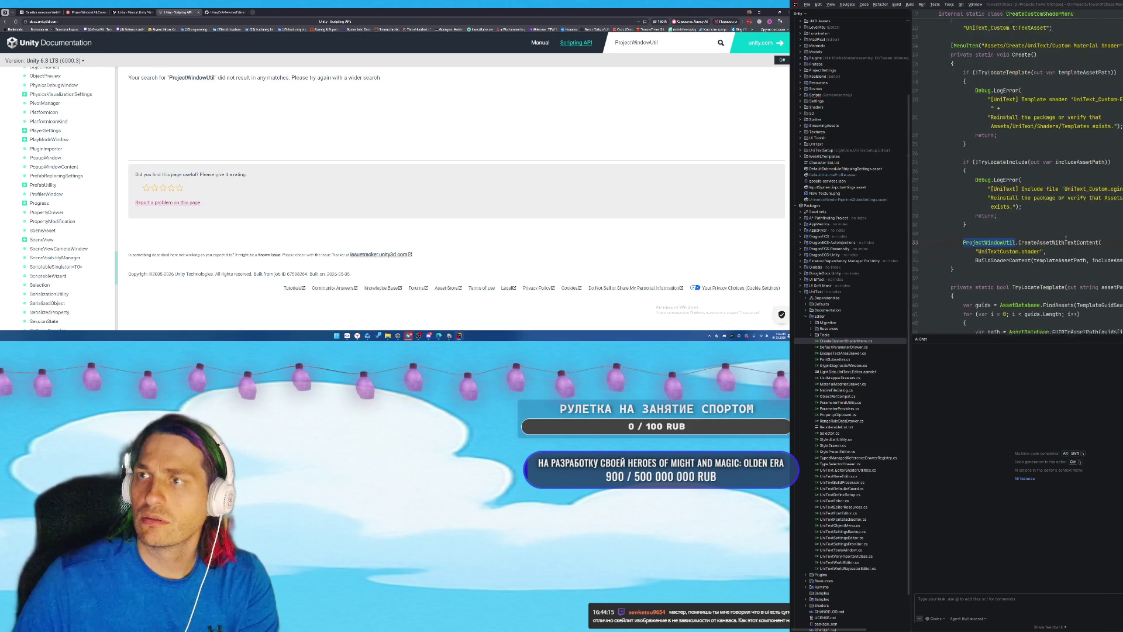
# Comment out the ProjectWindowUtil call on lines 33–35, close AI Chat, and switch to Unity.
pyautogui.click(1064, 237)
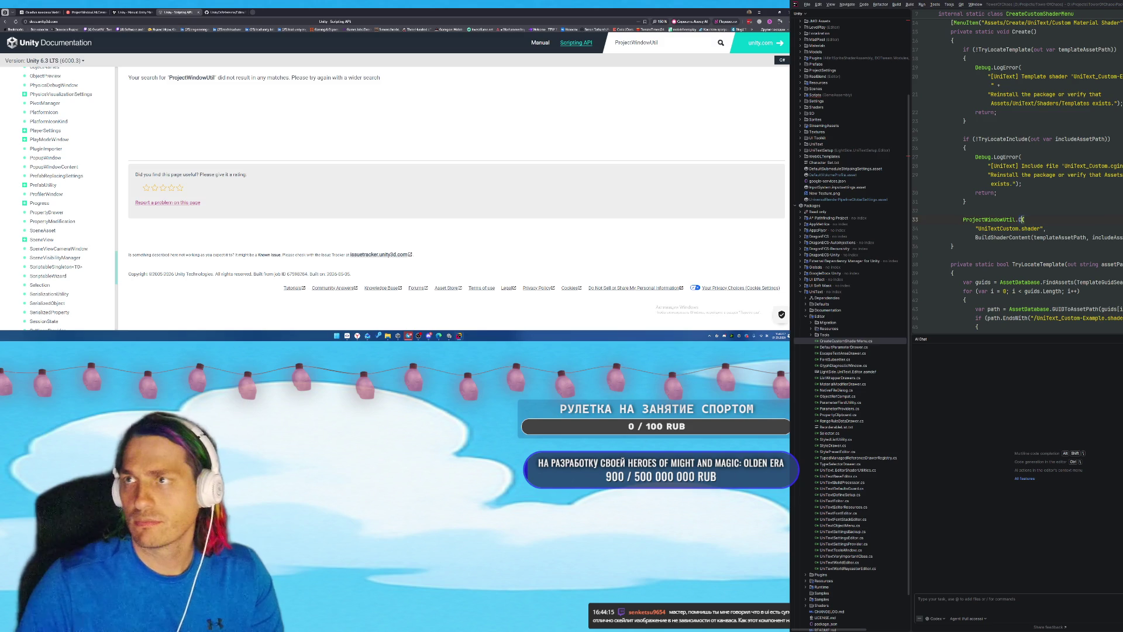
pyautogui.write('reateAssetWithTextContent')
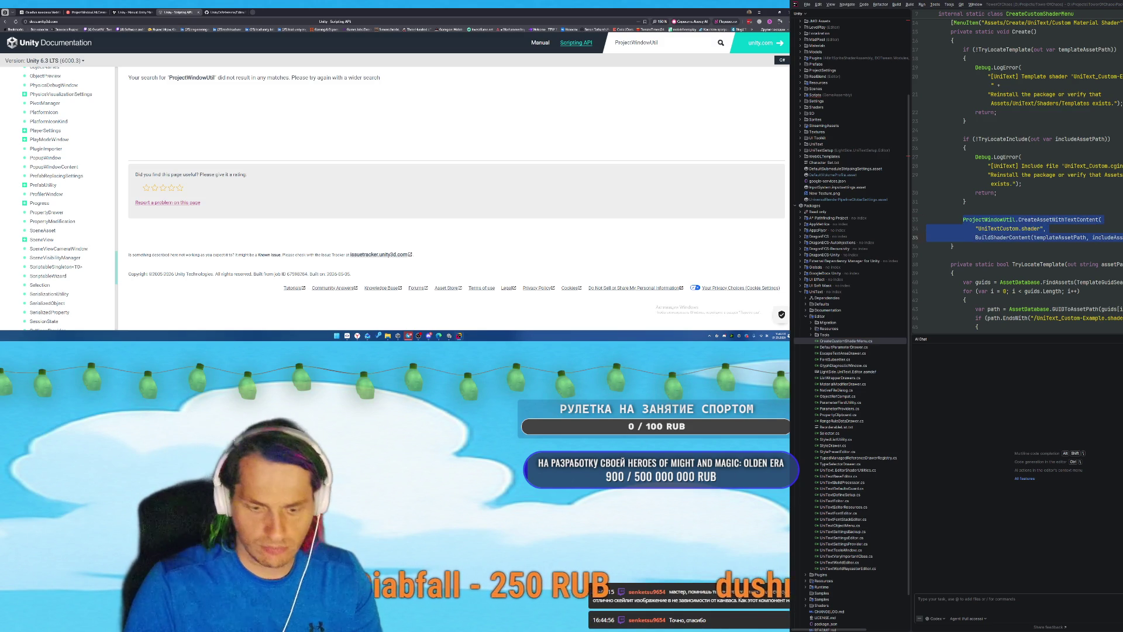
pyautogui.click(963, 219)
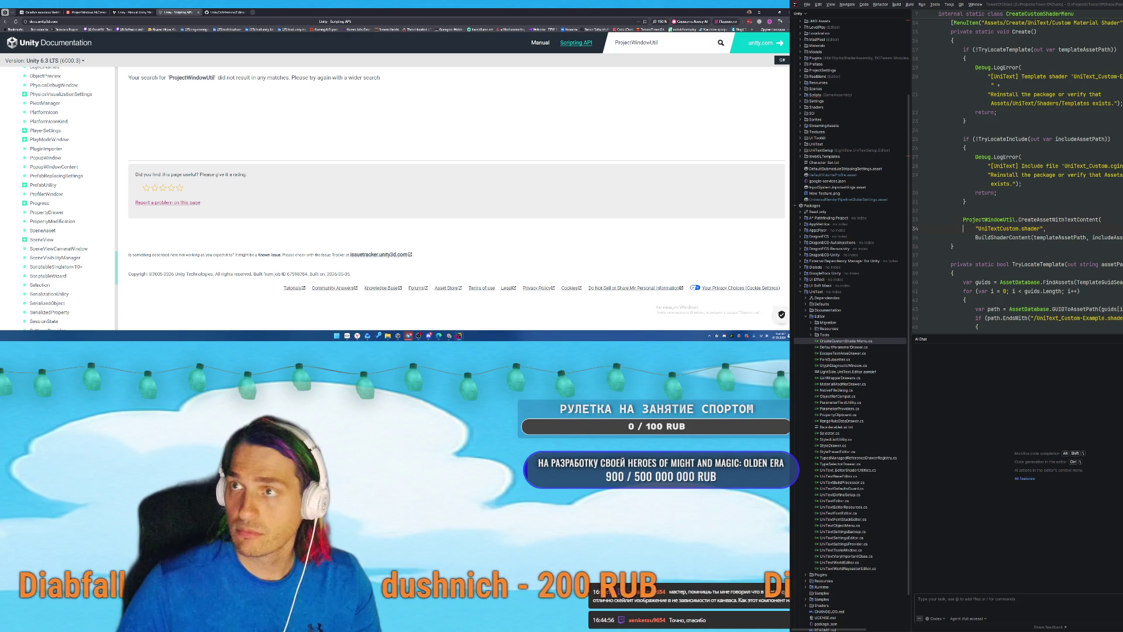
pyautogui.hotkey('ctrl', '/')
pyautogui.hotkey('ctrl', '/')
pyautogui.hotkey('ctrl', '/')
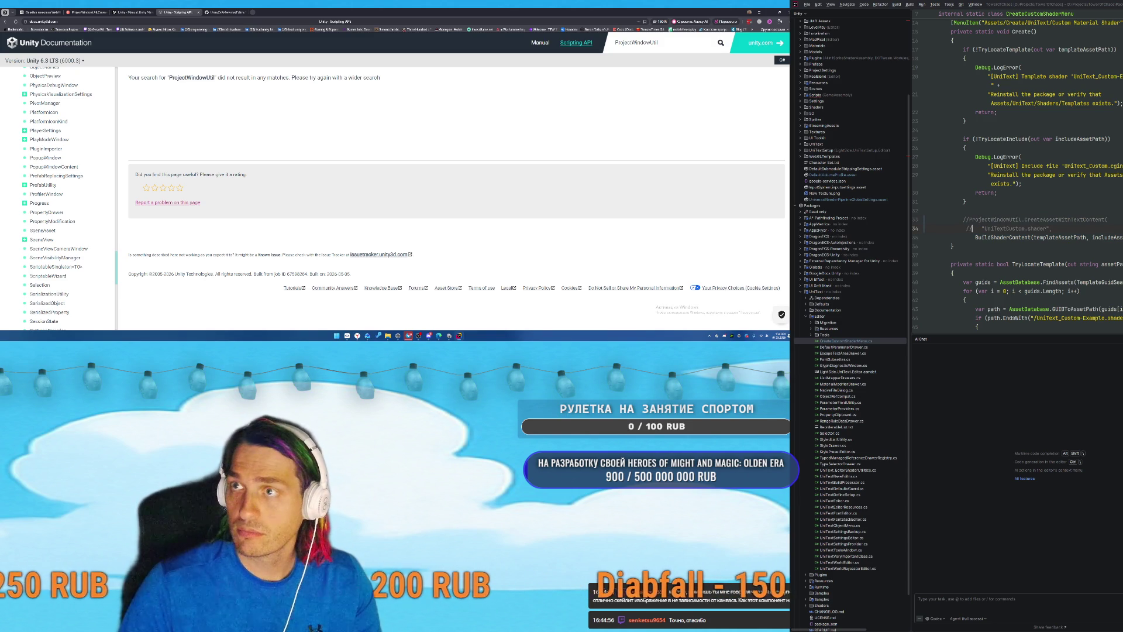
pyautogui.press('Down')
pyautogui.press('Down')
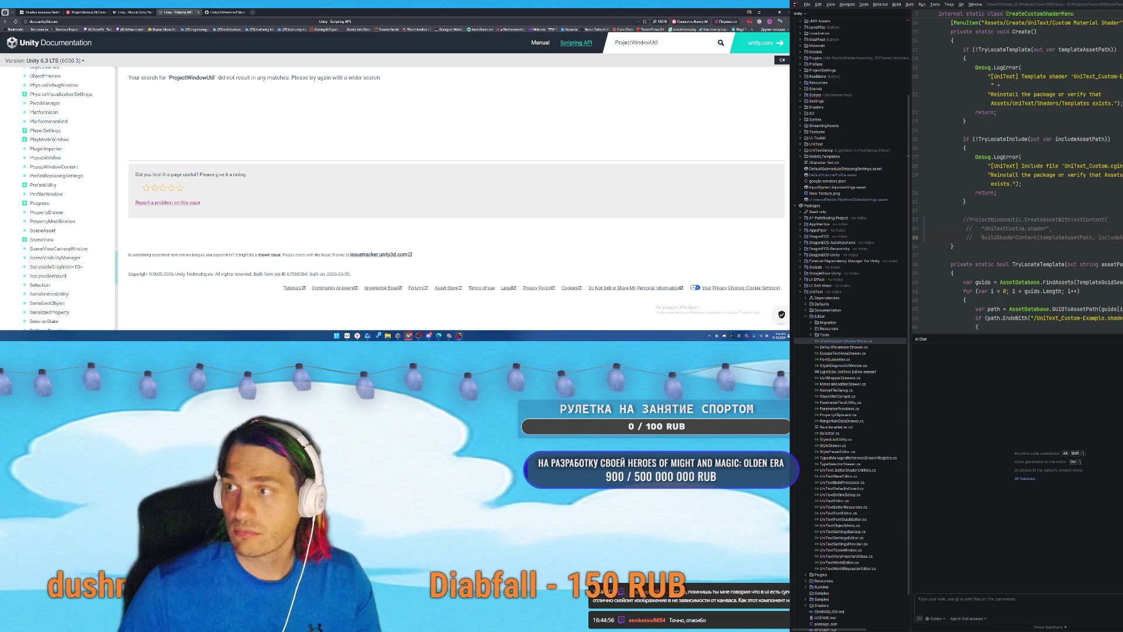
pyautogui.hotkey('ctrl', 'shift', 'F12')
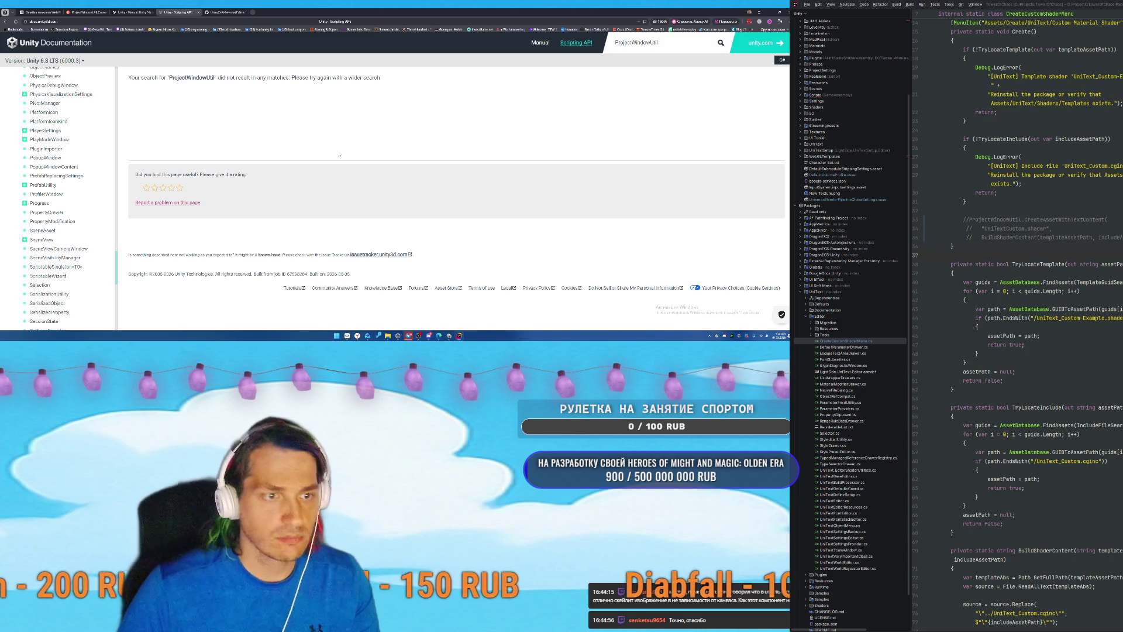
pyautogui.click(449, 309)
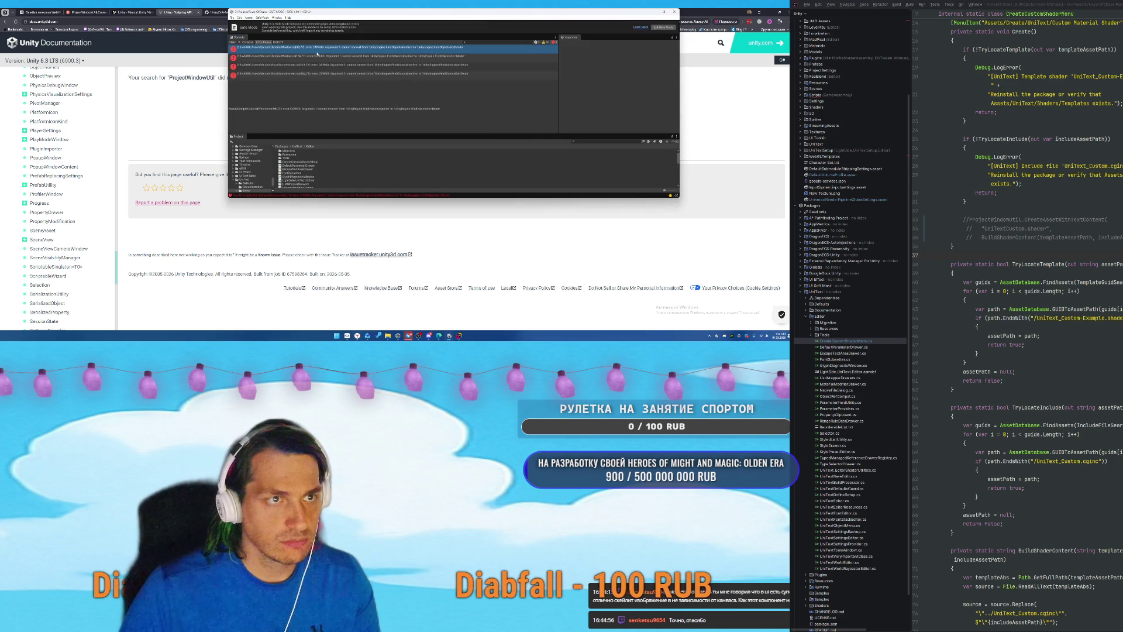
# Add FindObjectsSortMode.None to the FindObjectsByType call flagged at line 96.
pyautogui.doubleClick(351, 47)
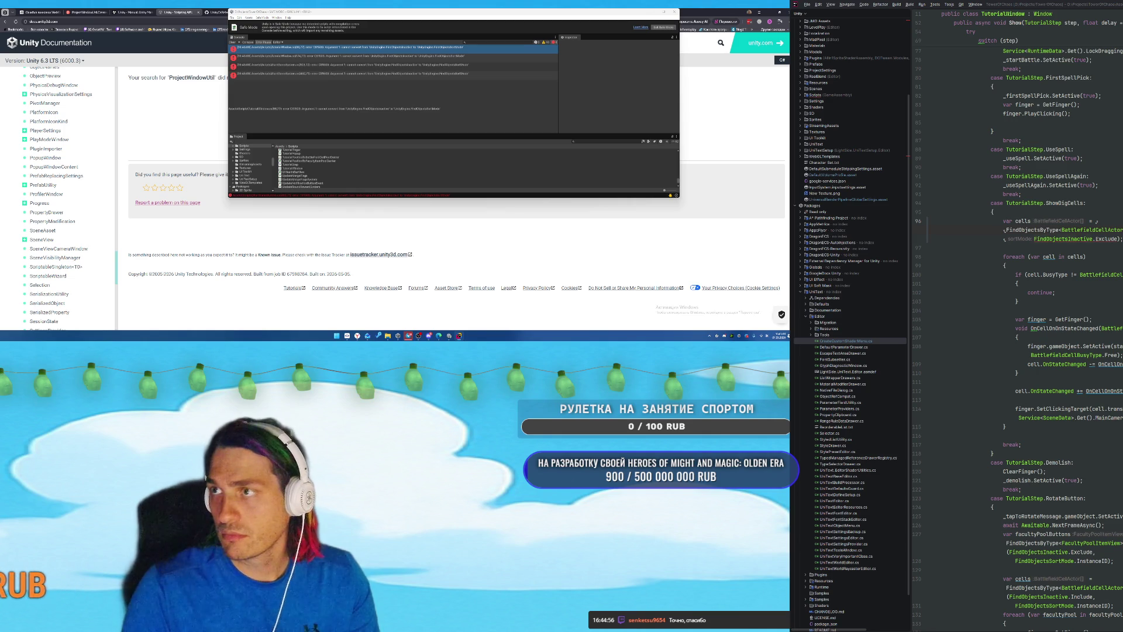
pyautogui.write('FindObjectsSortMode.None, Fi')
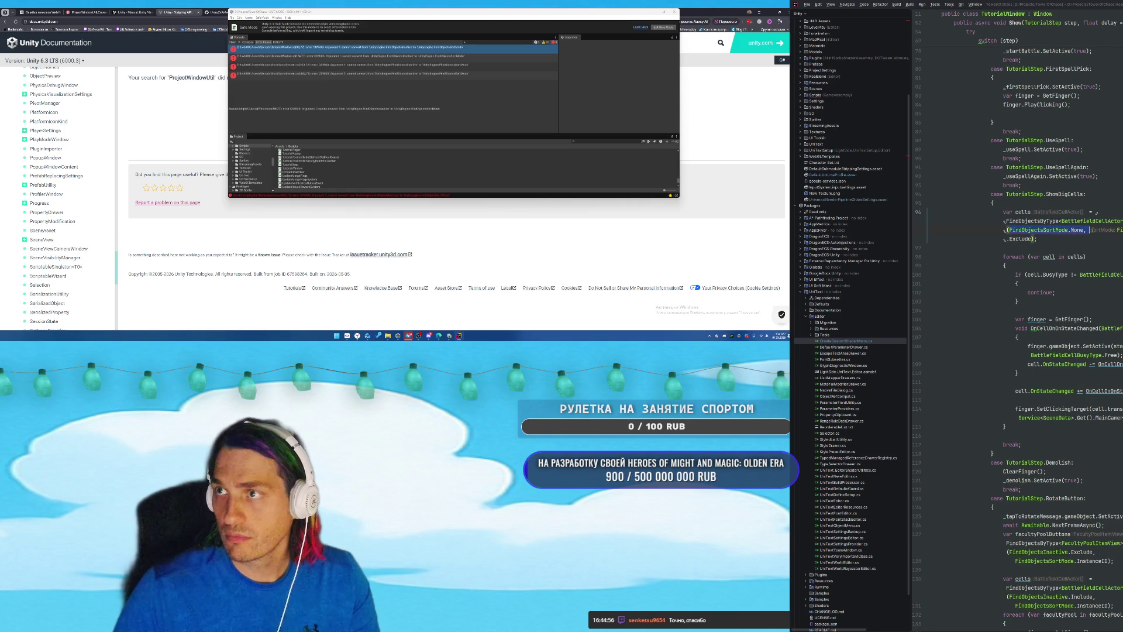
pyautogui.hotkey('ctrl', 'z')
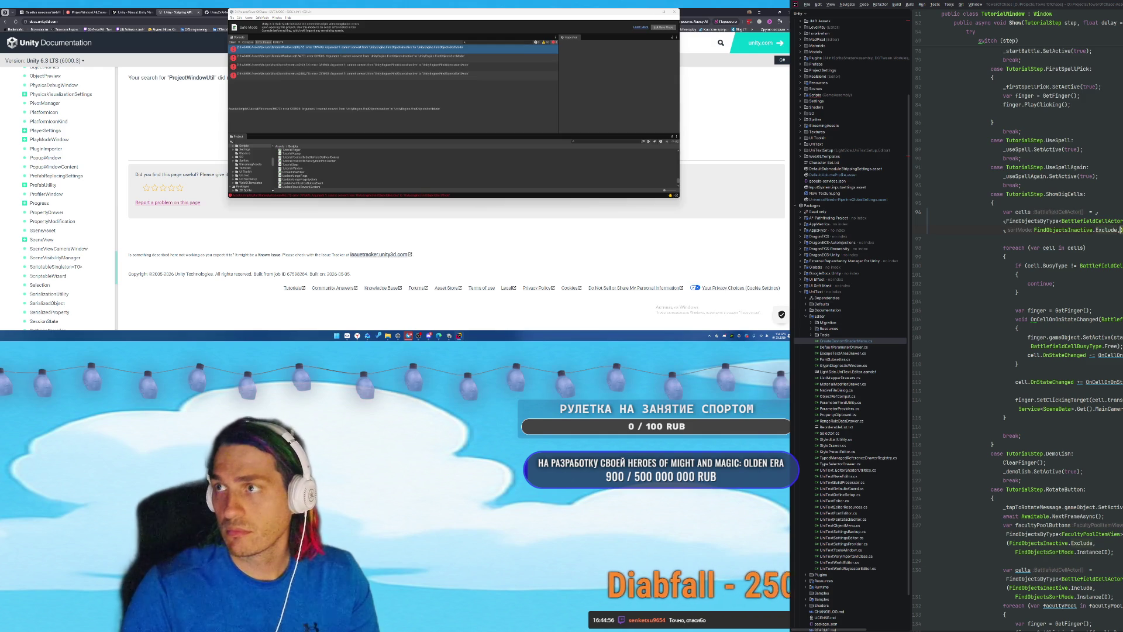
pyautogui.write(' FindObjectsSortMode.None')
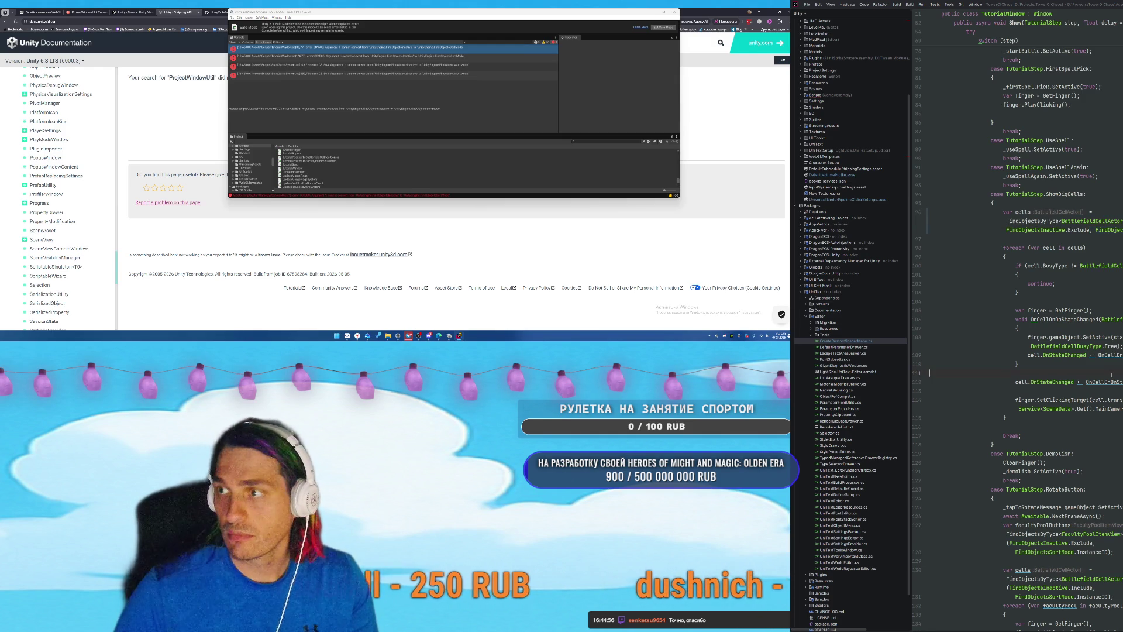
# Fix the line 174 error, recompile in Unity, and add FindObjectsSortMode.None on line 103.
pyautogui.press('F2')
pyautogui.press('F2')
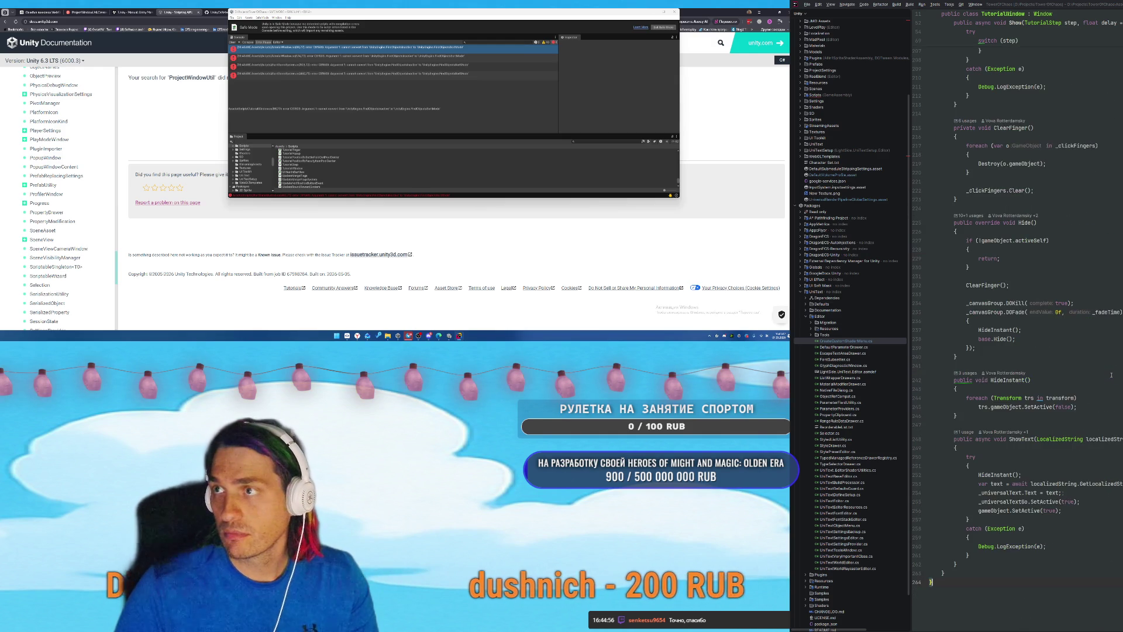
pyautogui.press('F2')
pyautogui.hotkey('shift', 'F2')
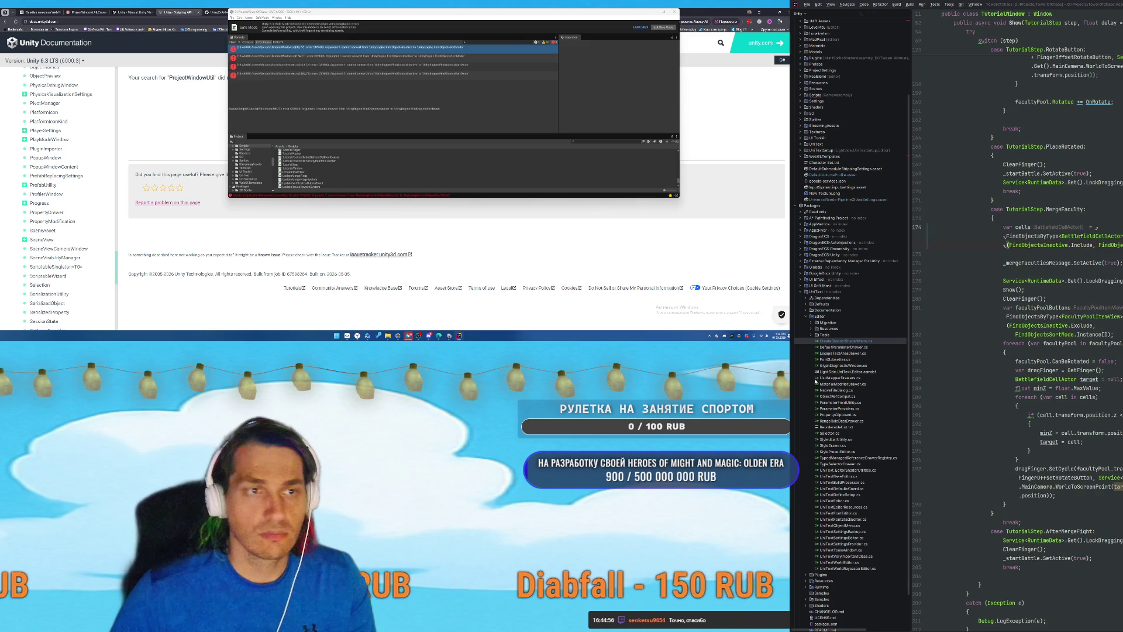
pyautogui.click(359, 68)
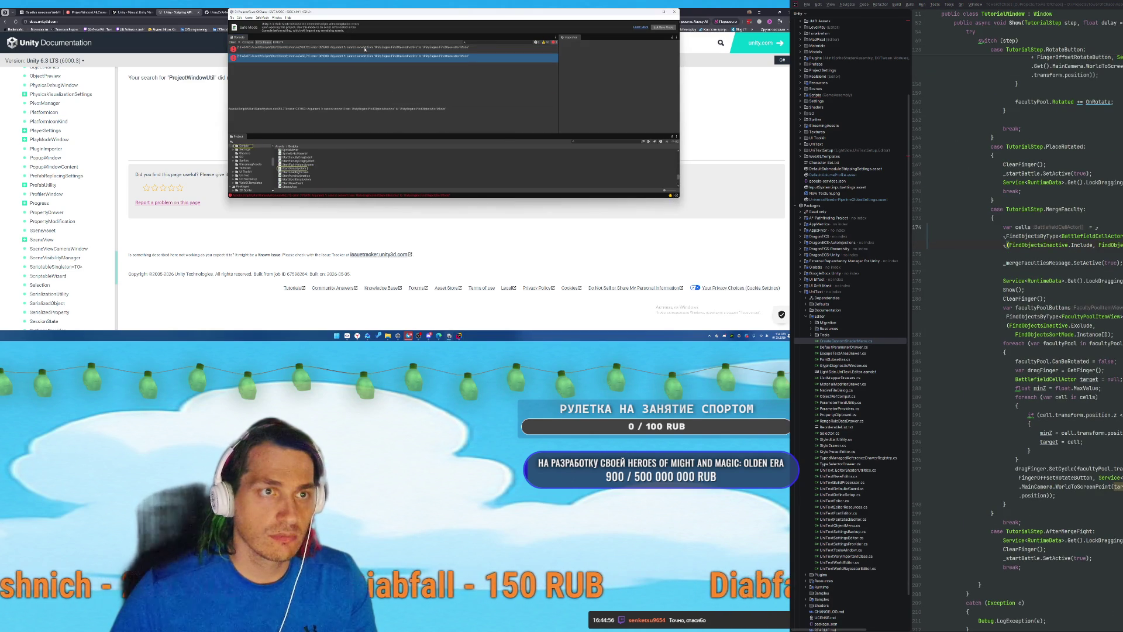
pyautogui.doubleClick(351, 47)
pyautogui.hotkey('ctrl', 'v')
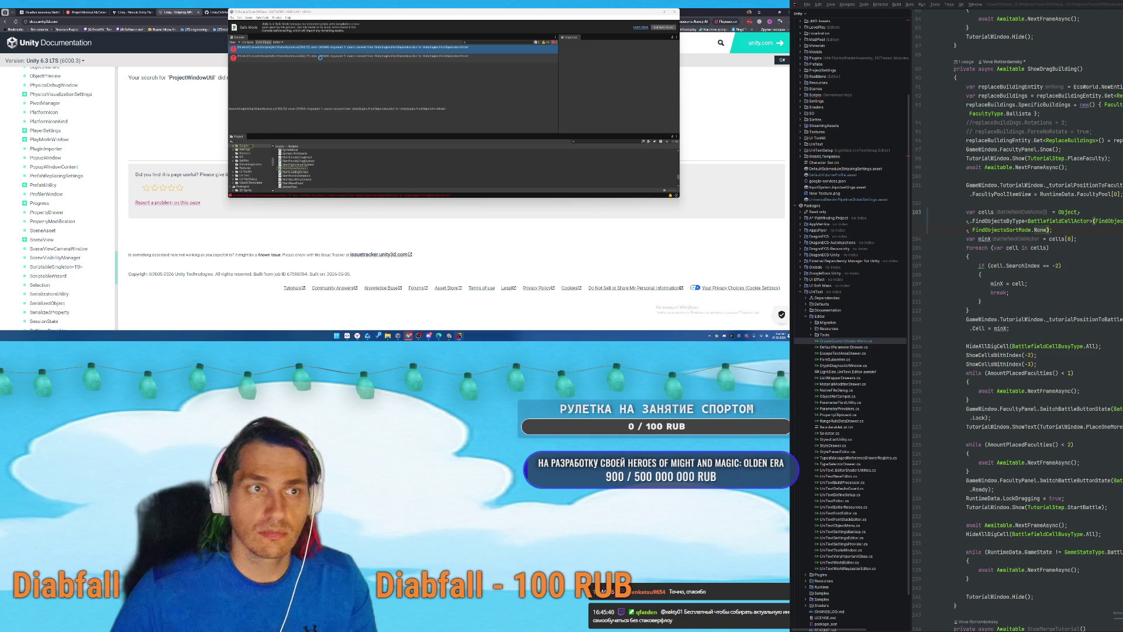
# Open the last error in SetFingerToClosestEnemy, then switch to SmartGit's TowerOfChaos repository window.
pyautogui.doubleClick(344, 48)
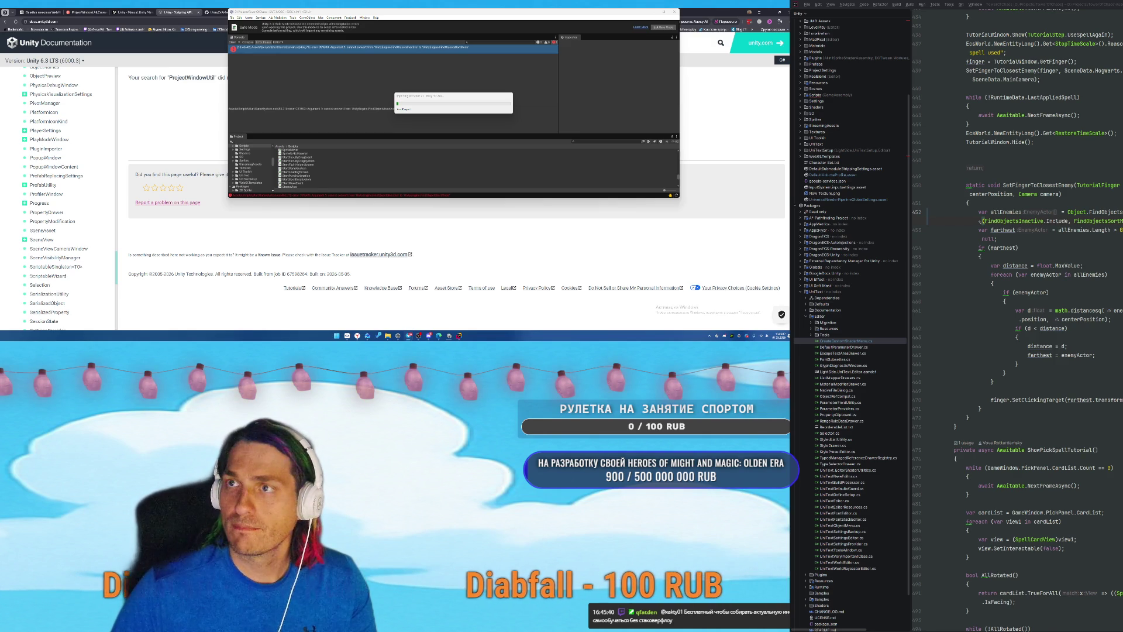
pyautogui.click(1034, 440)
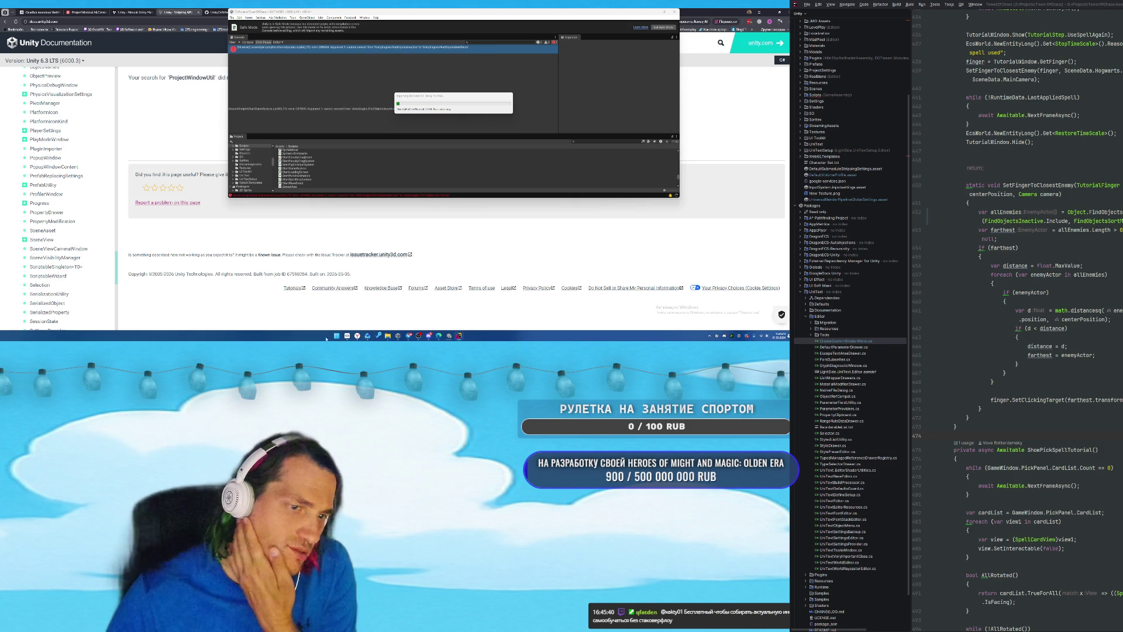
pyautogui.click(370, 310)
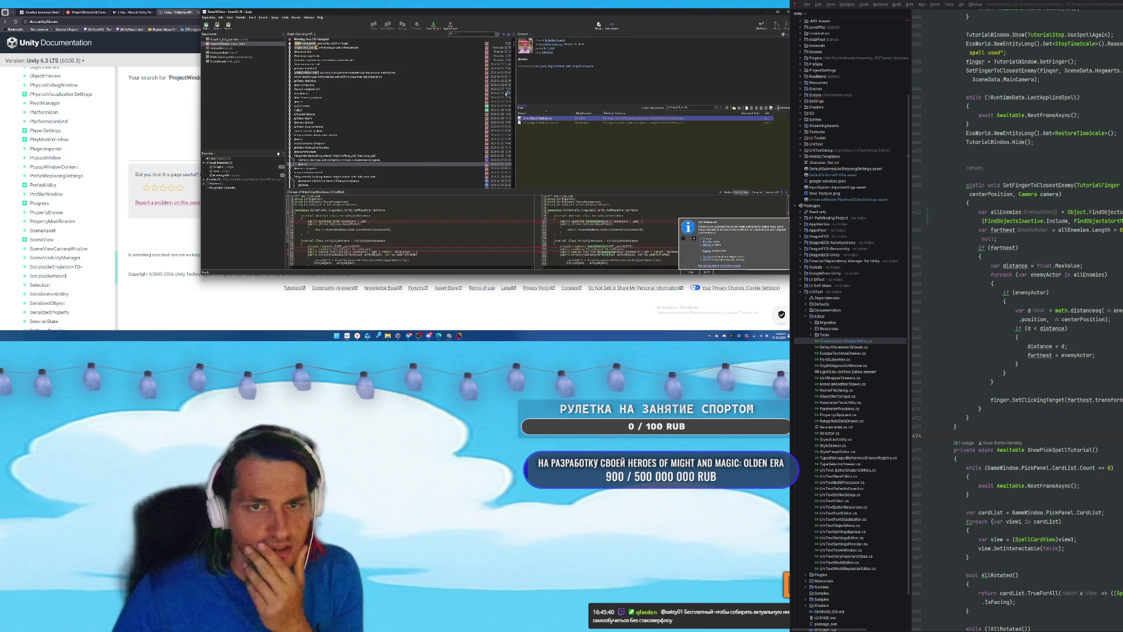
# List all Working Tree changes and view CreateCustomShaderMenu.cs's diff and change log.
pyautogui.click(358, 40)
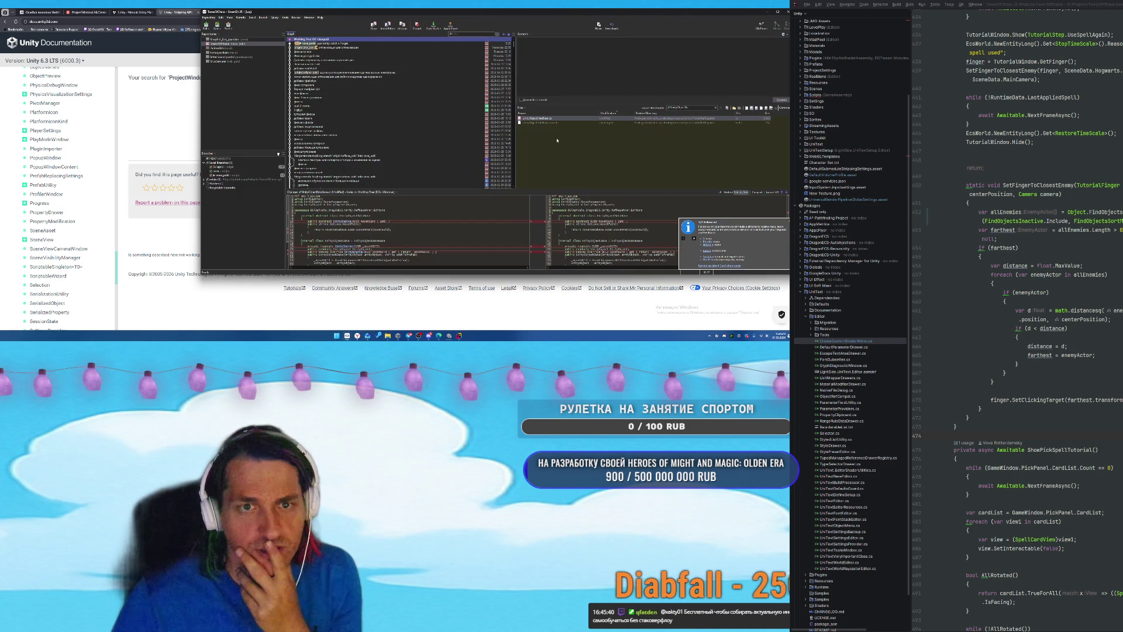
pyautogui.click(715, 108)
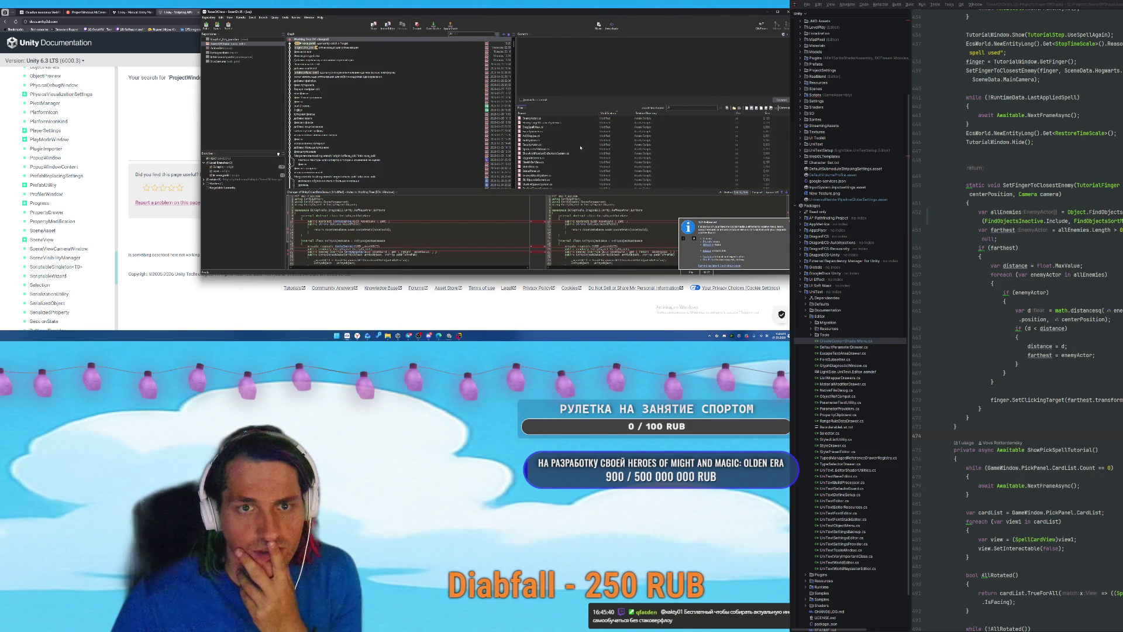
pyautogui.scroll(-3, 576, 155)
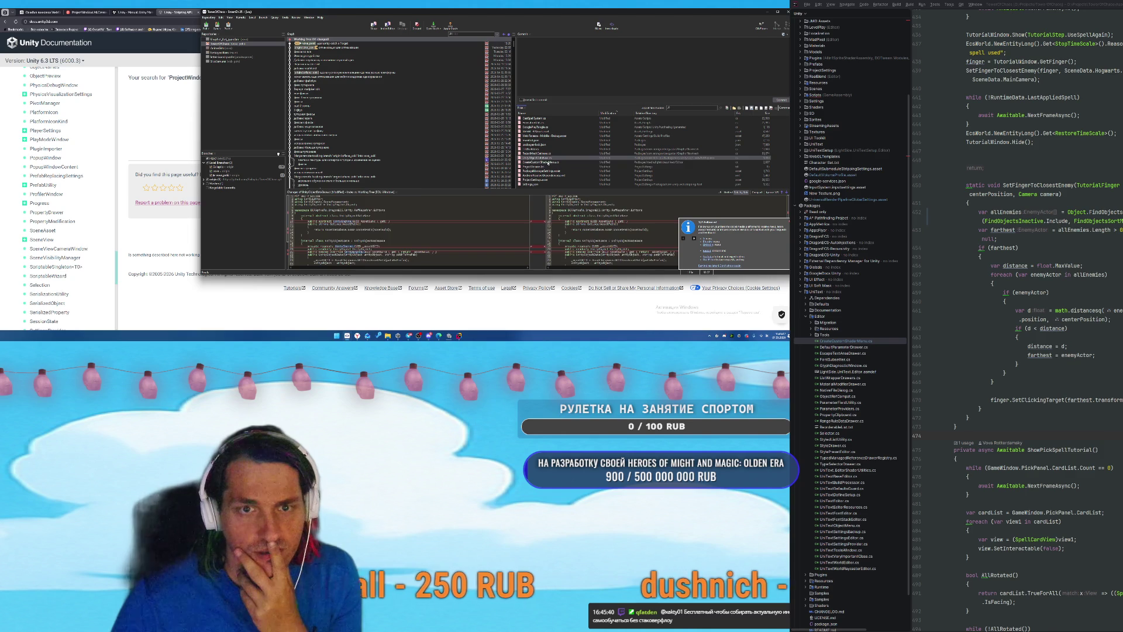
pyautogui.click(572, 163)
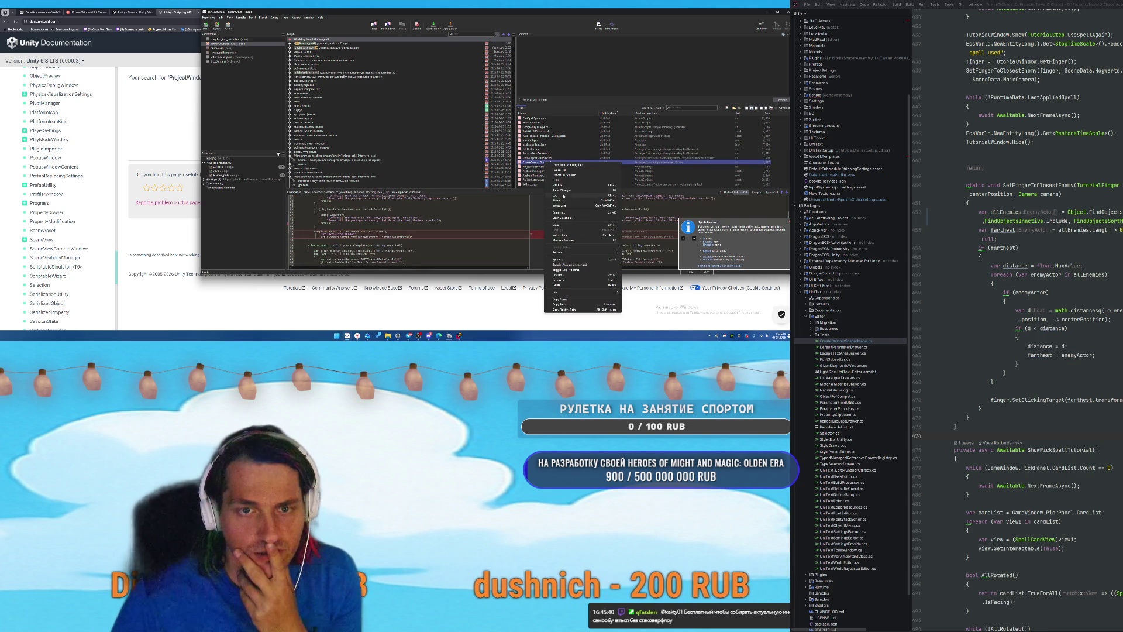
pyautogui.hotkey('ctrl', 'l')
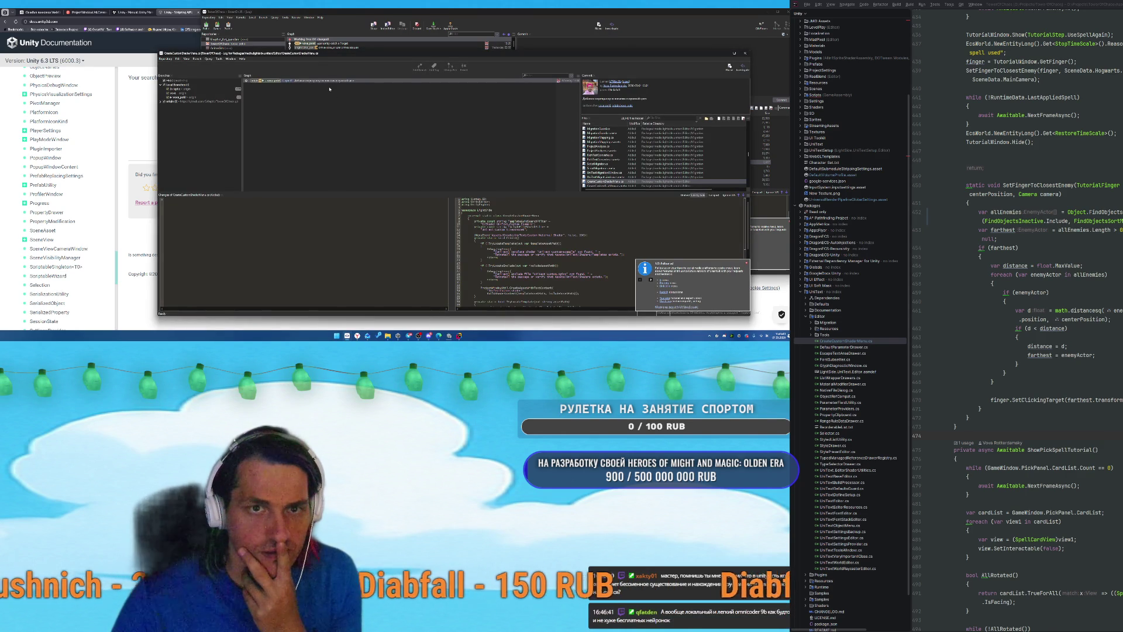
pyautogui.click(746, 55)
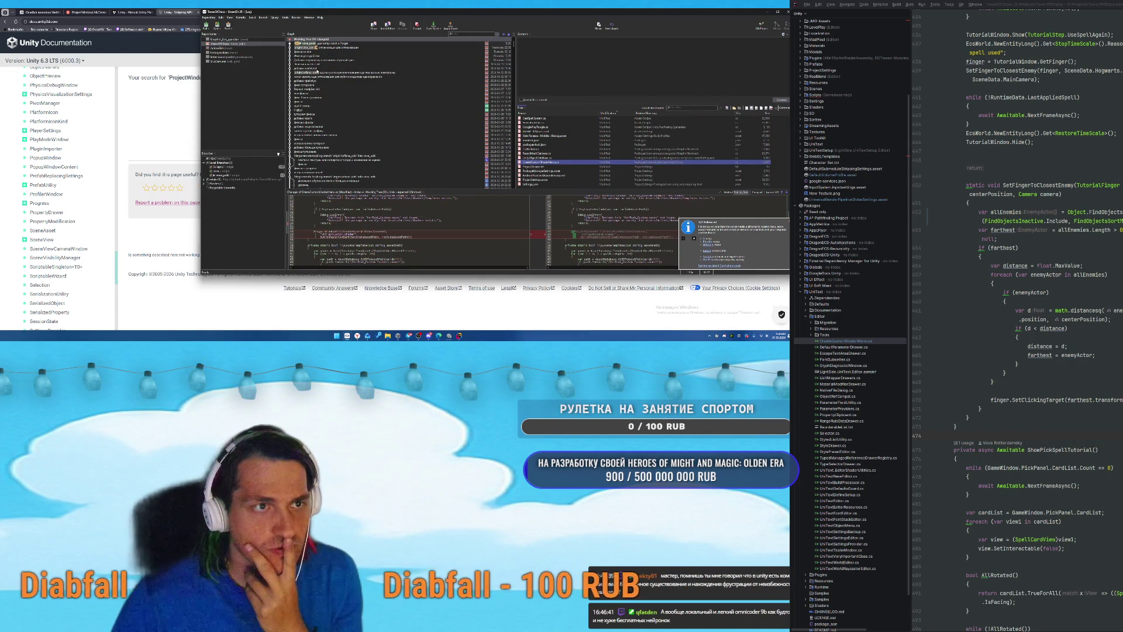
# Look through the files changed in two older commits in the history graph.
pyautogui.click(383, 60)
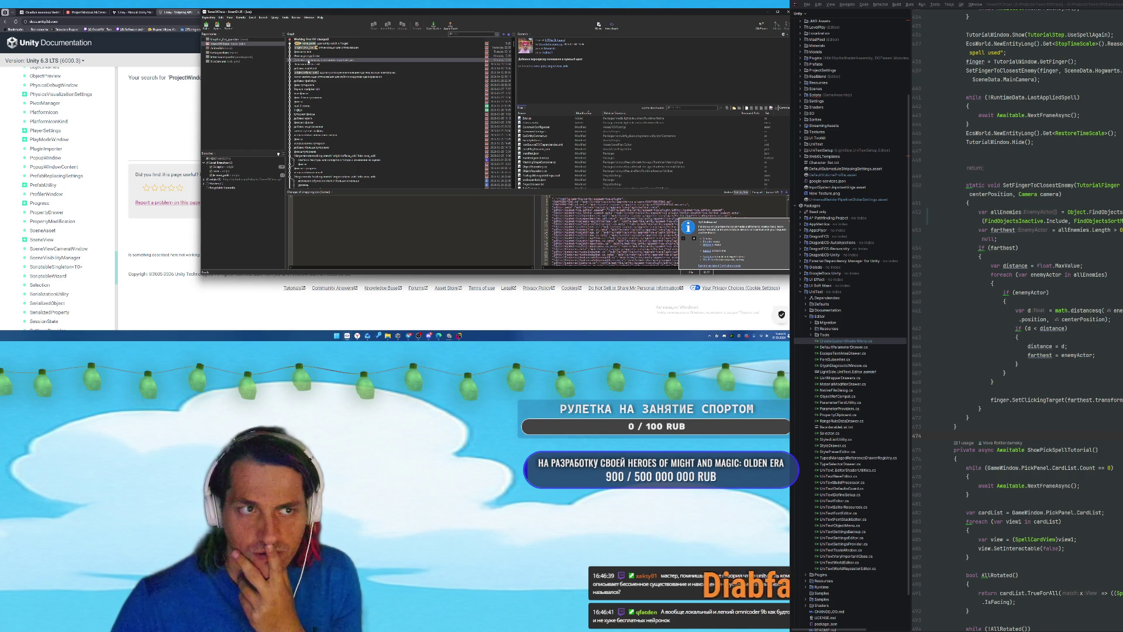
pyautogui.click(326, 64)
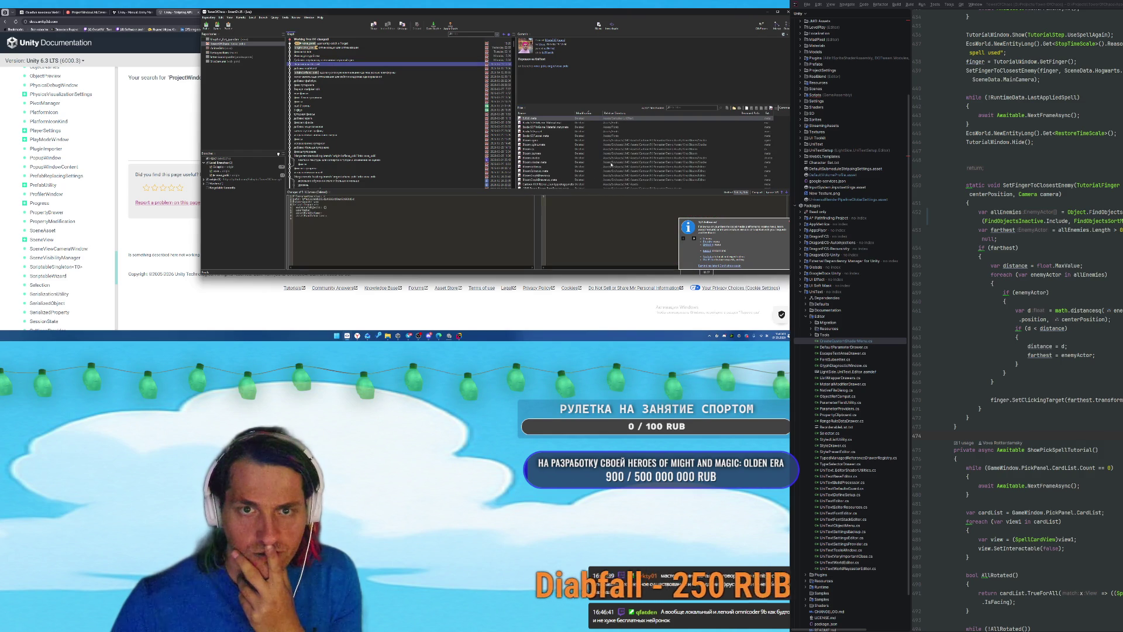
pyautogui.scroll(-3, 597, 161)
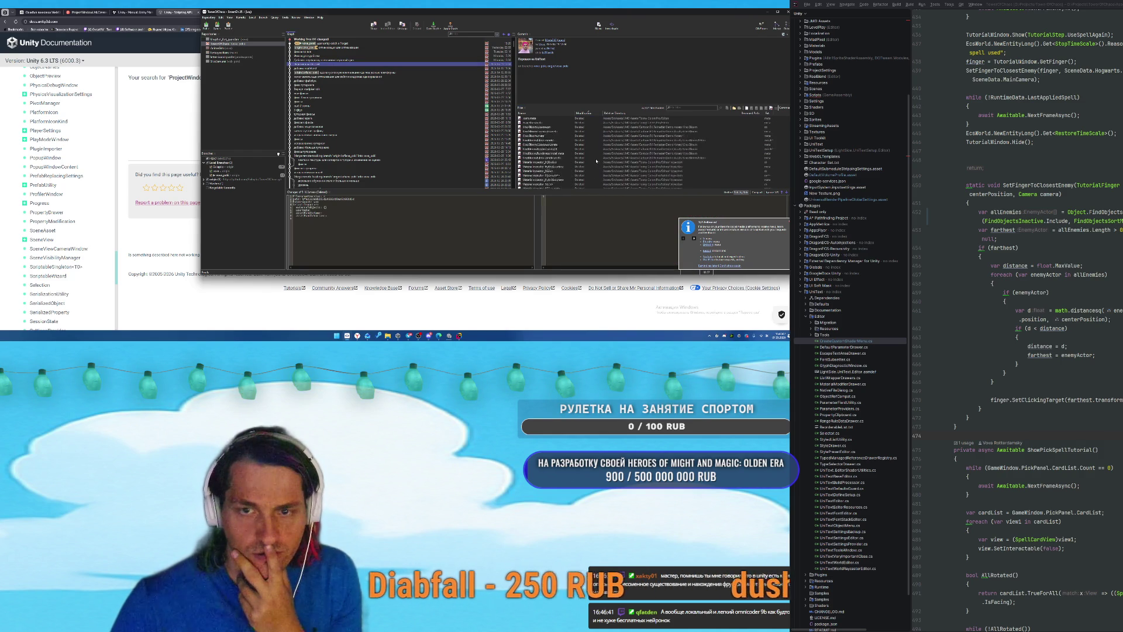
pyautogui.scroll(-3, 596, 161)
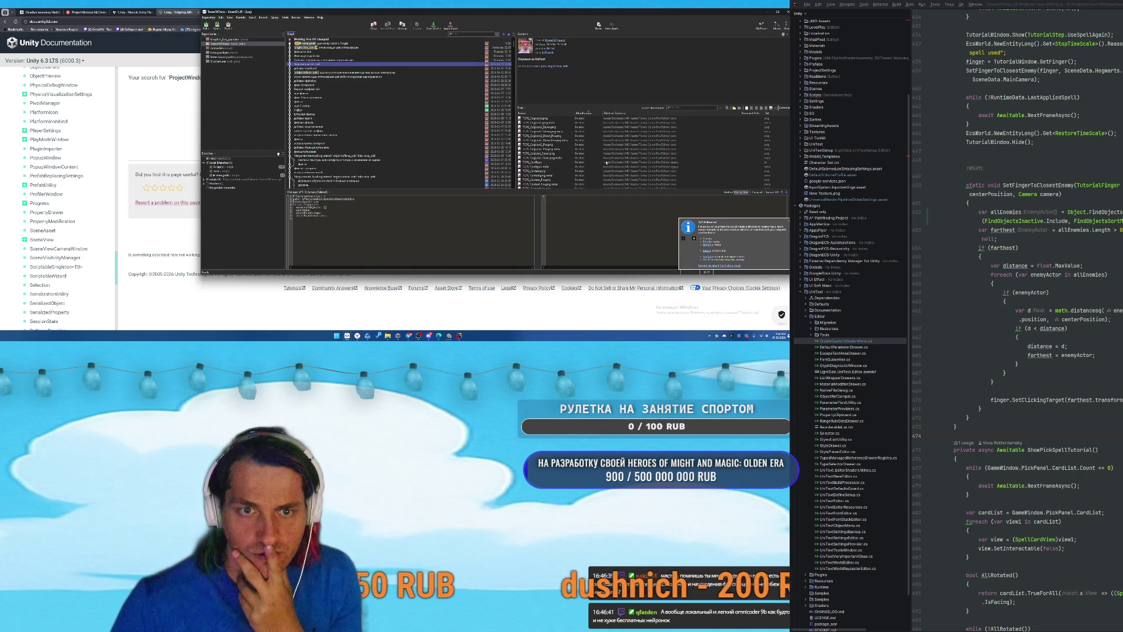
pyautogui.scroll(5, 597, 161)
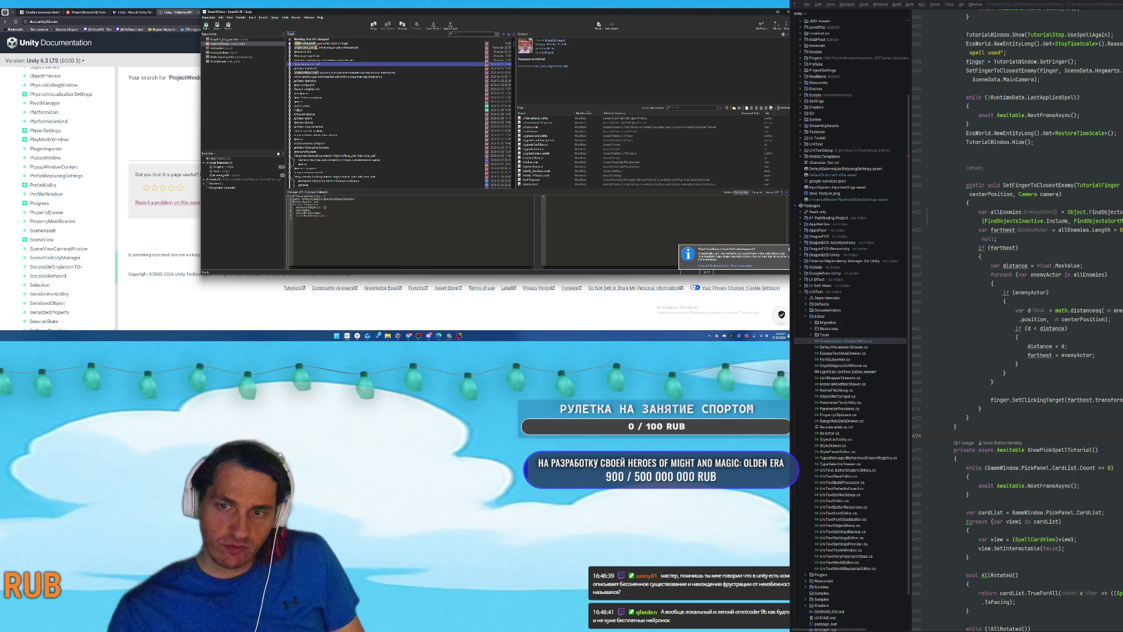
# Return to Working Tree, check Unity's import progress, and apply a context-menu action to CreateCustomShaderMenu.cs.
pyautogui.click(346, 44)
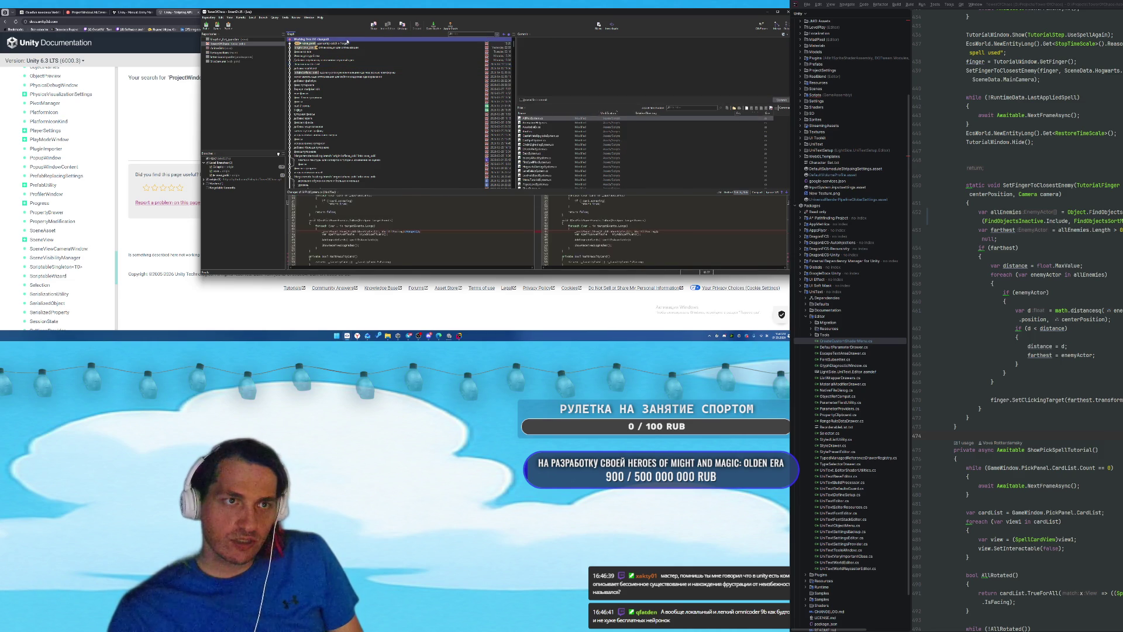
pyautogui.click(474, 319)
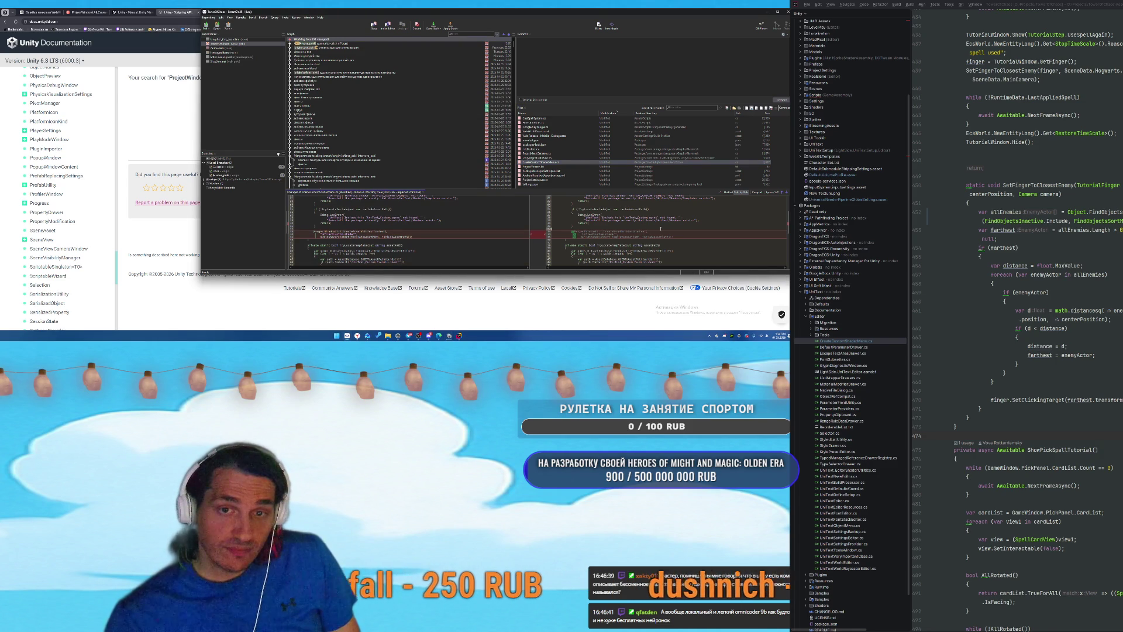
pyautogui.scroll(2, 661, 228)
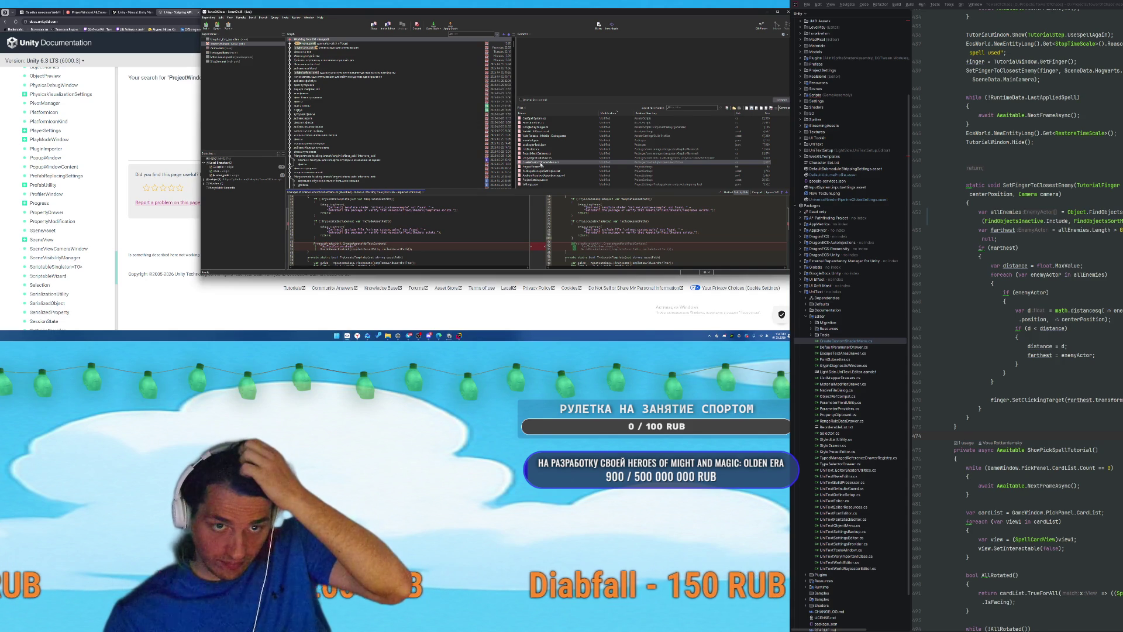
pyautogui.rightClick(547, 163)
pyautogui.click(551, 259)
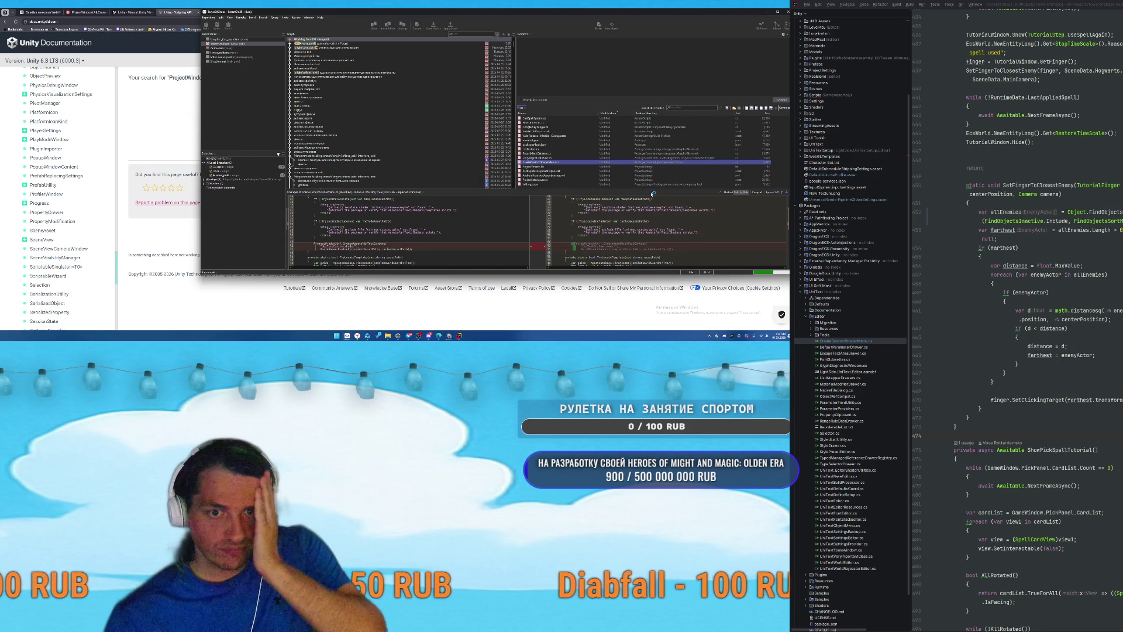
pyautogui.scroll(2, 1049, 329)
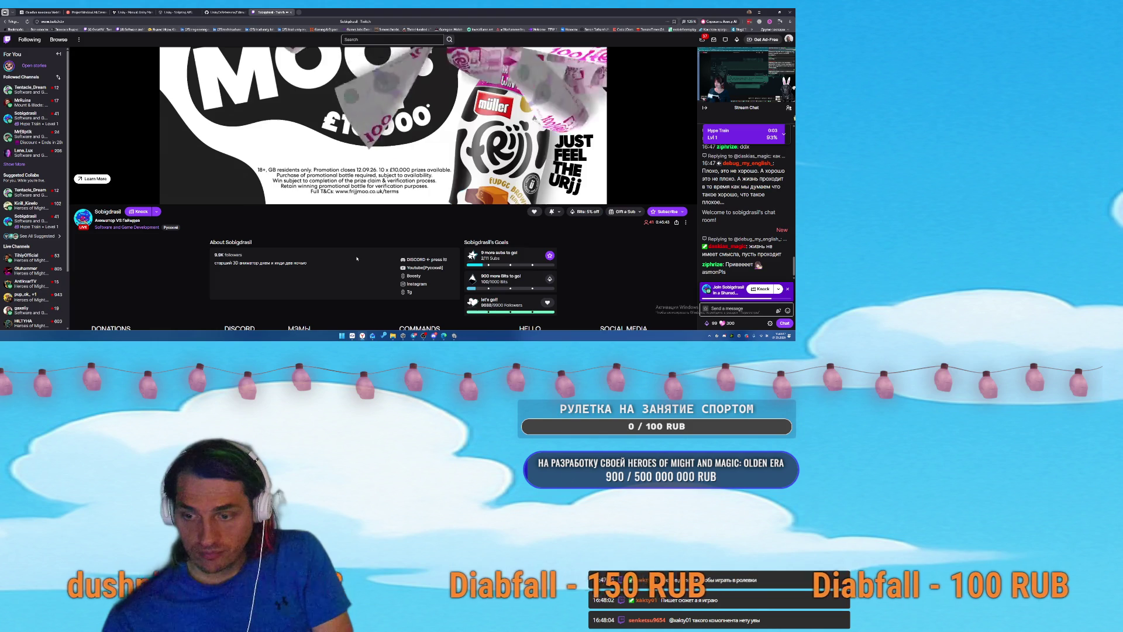
# Scroll the Twitch stream page, then close its tab.
pyautogui.scroll(2, 357, 259)
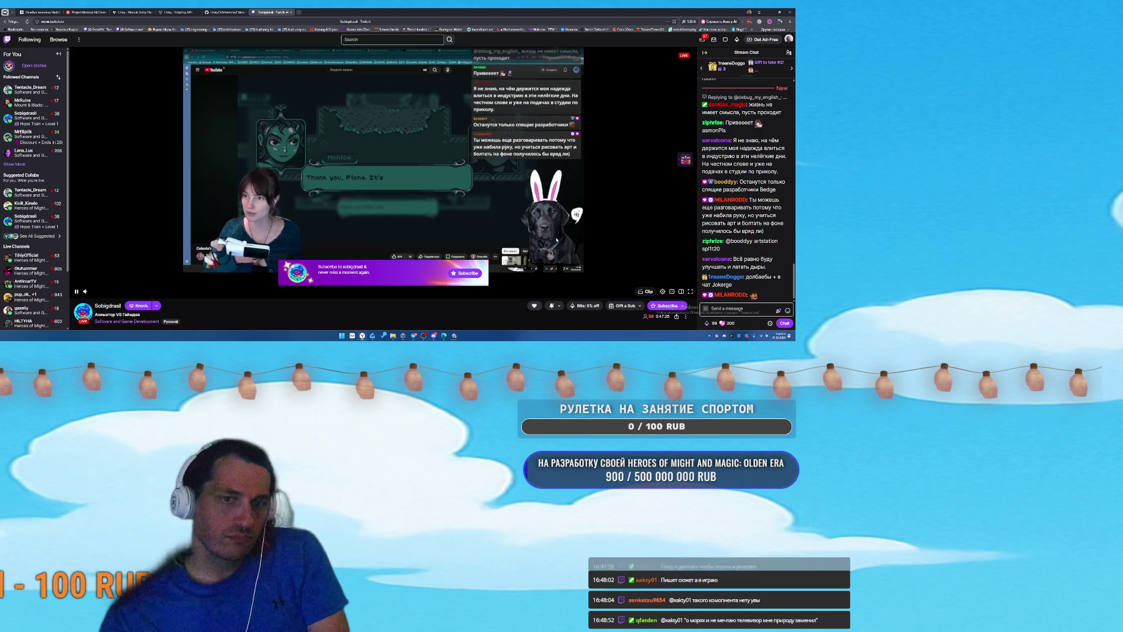
pyautogui.click(291, 12)
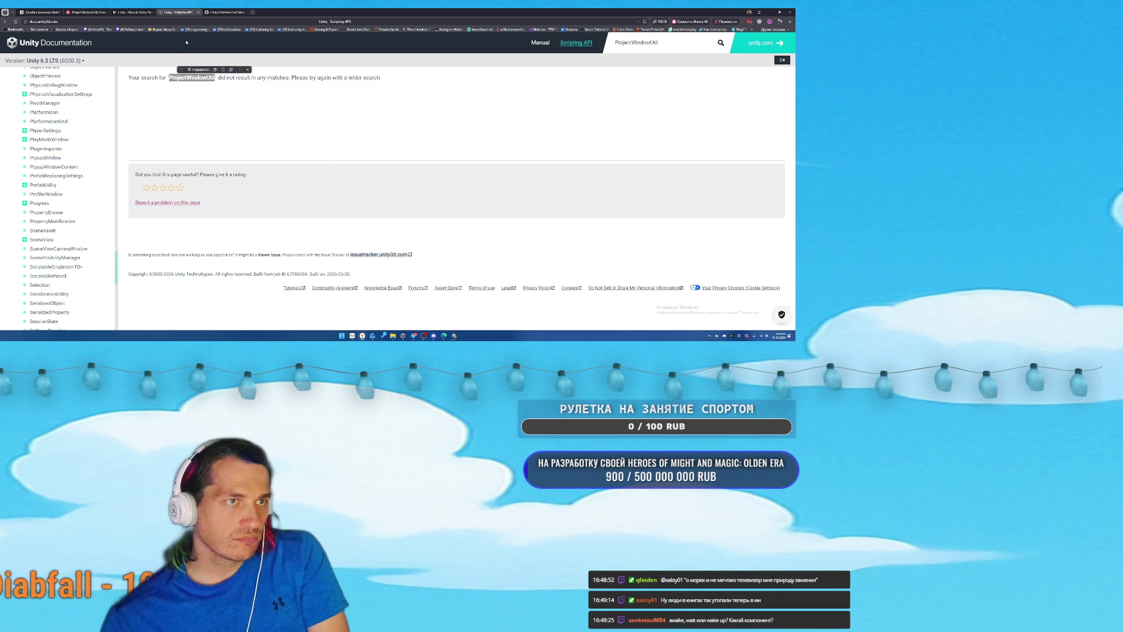
# Close the Scripting API, GitHub UnityCsReference, Unity Manual and ProjectWindowUtil search tabs.
pyautogui.middleClick(183, 12)
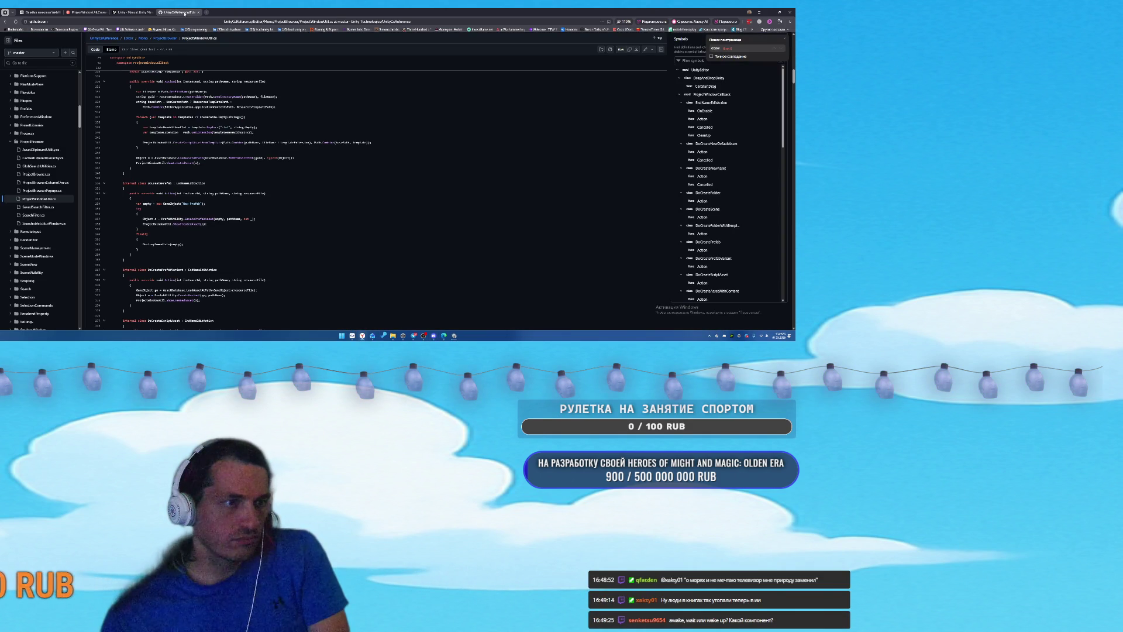
pyautogui.middleClick(185, 13)
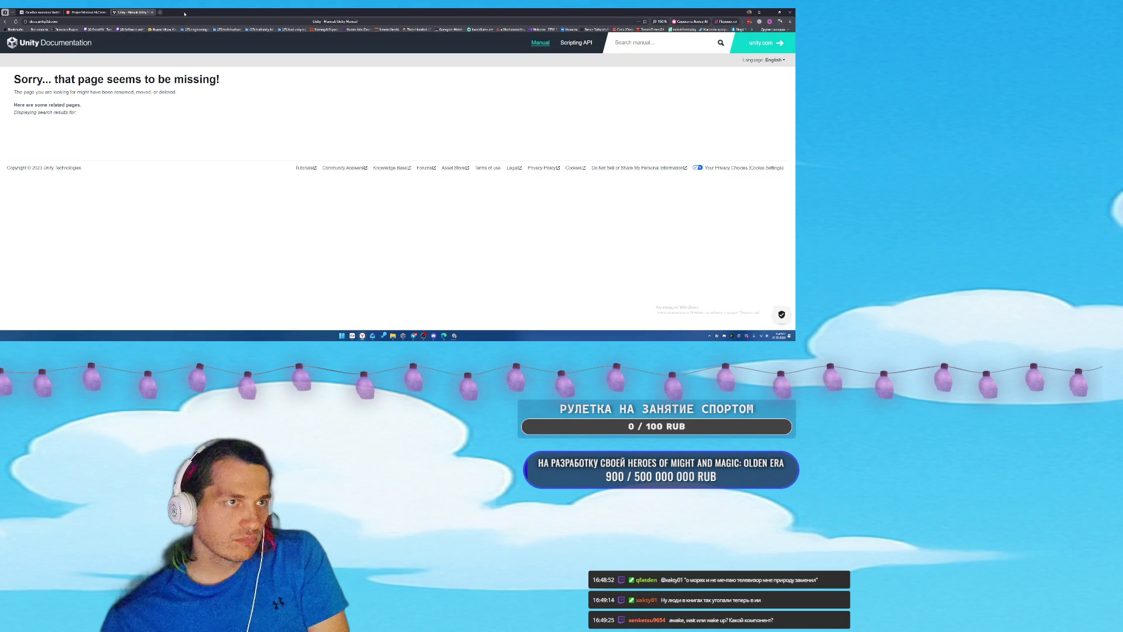
pyautogui.middleClick(128, 14)
pyautogui.middleClick(82, 12)
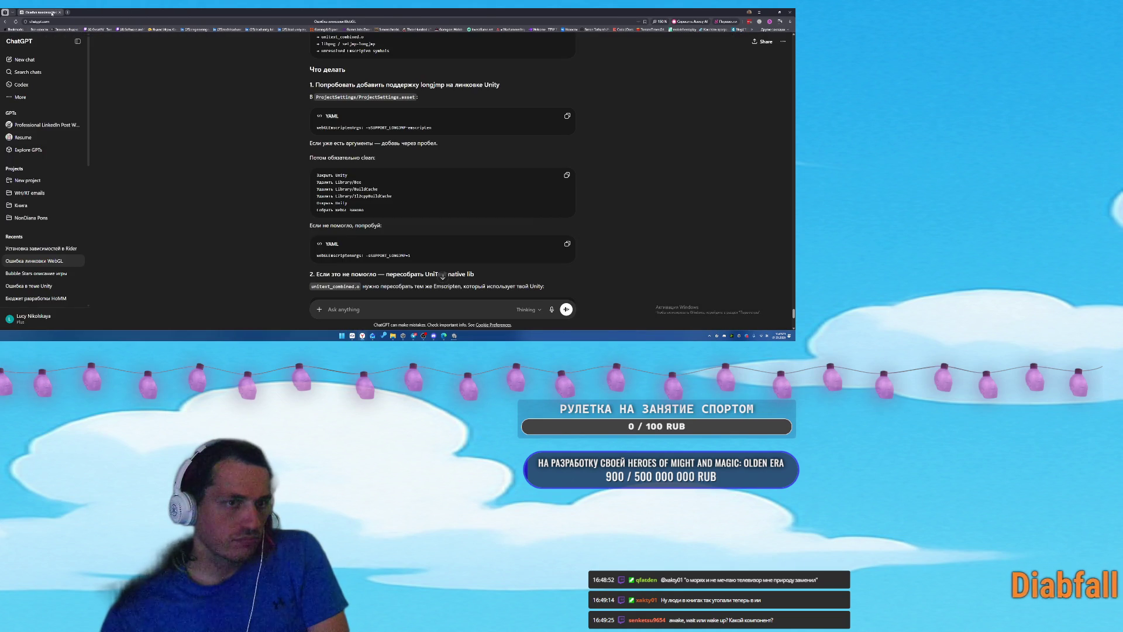
# Minimize the ChatGPT browser window.
pyautogui.click(766, 13)
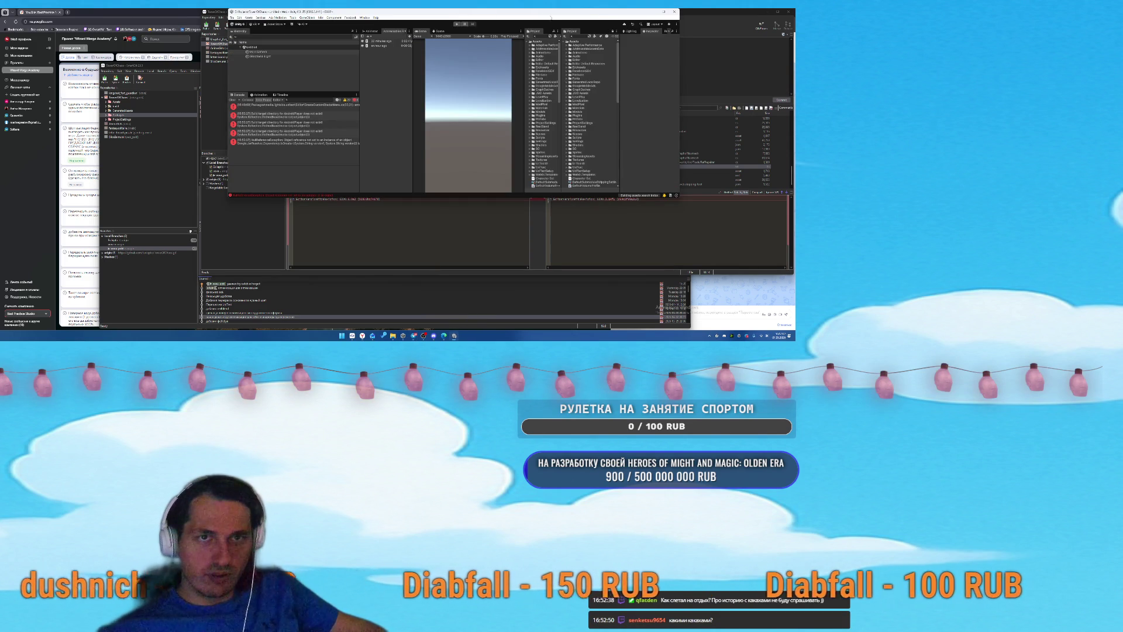
# Maximize the Unity Editor and select the first compile error in the Console.
pyautogui.doubleClick(531, 16)
pyautogui.click(92, 155)
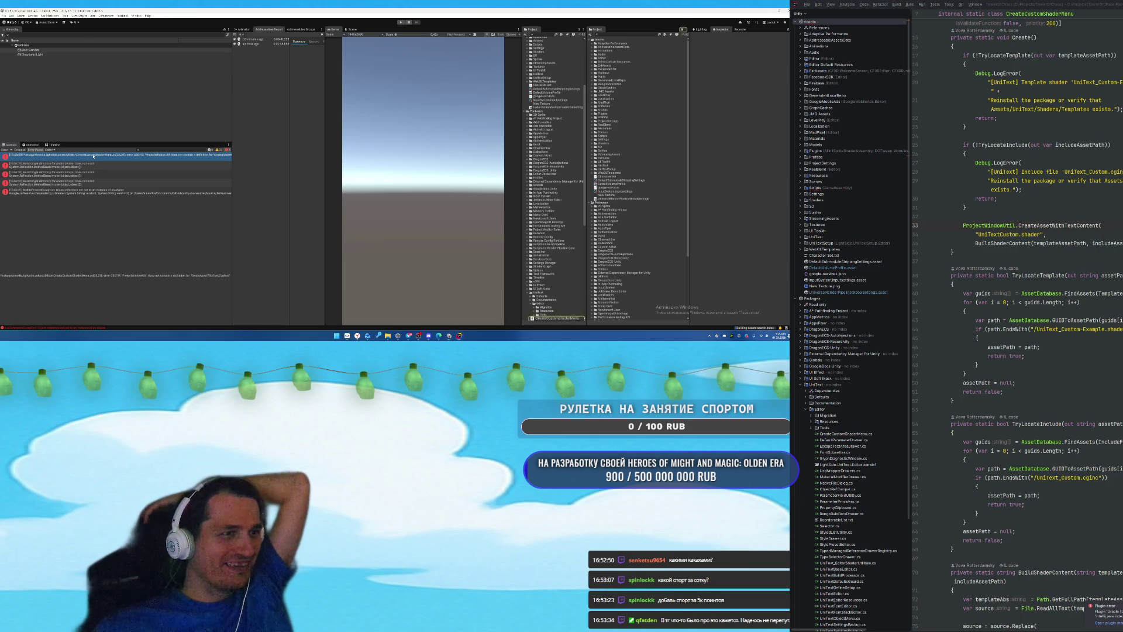
# Open CreateCustomShaderMenu and change line 33's method name to CreateScriptAssetWithContent.
pyautogui.doubleClick(93, 156)
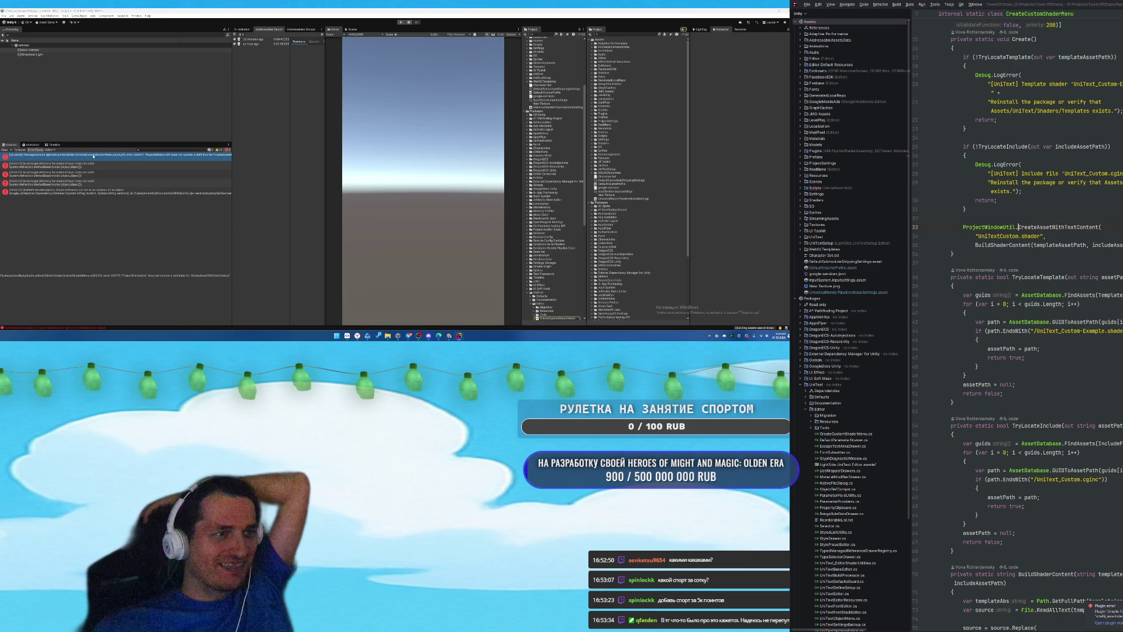
pyautogui.doubleClick(555, 319)
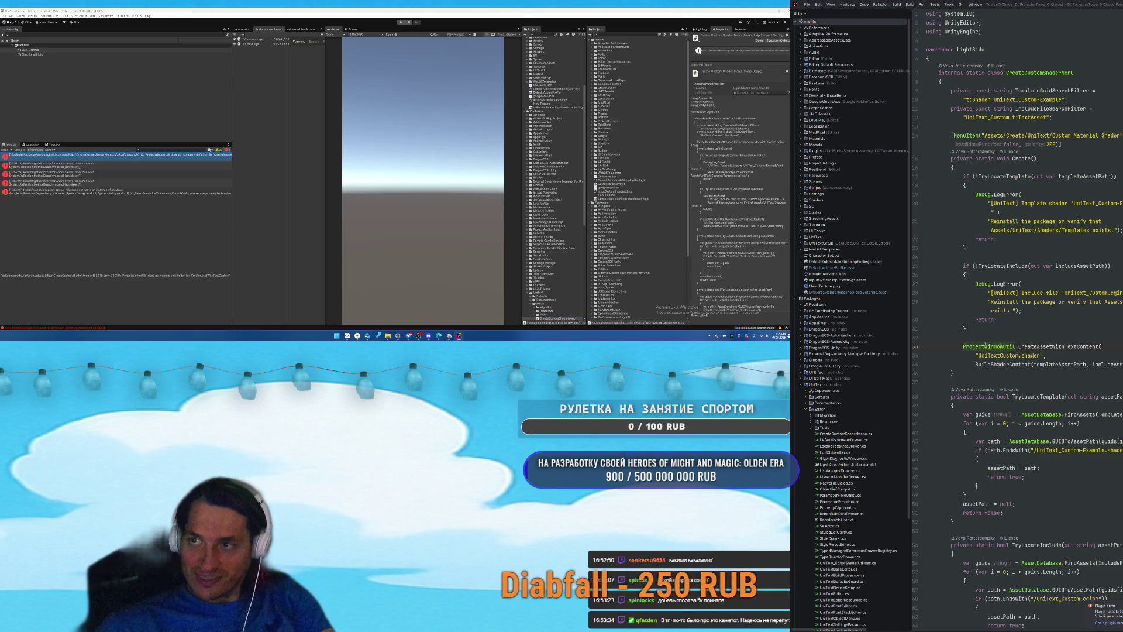
pyautogui.doubleClick(1047, 346)
pyautogui.write('Creat')
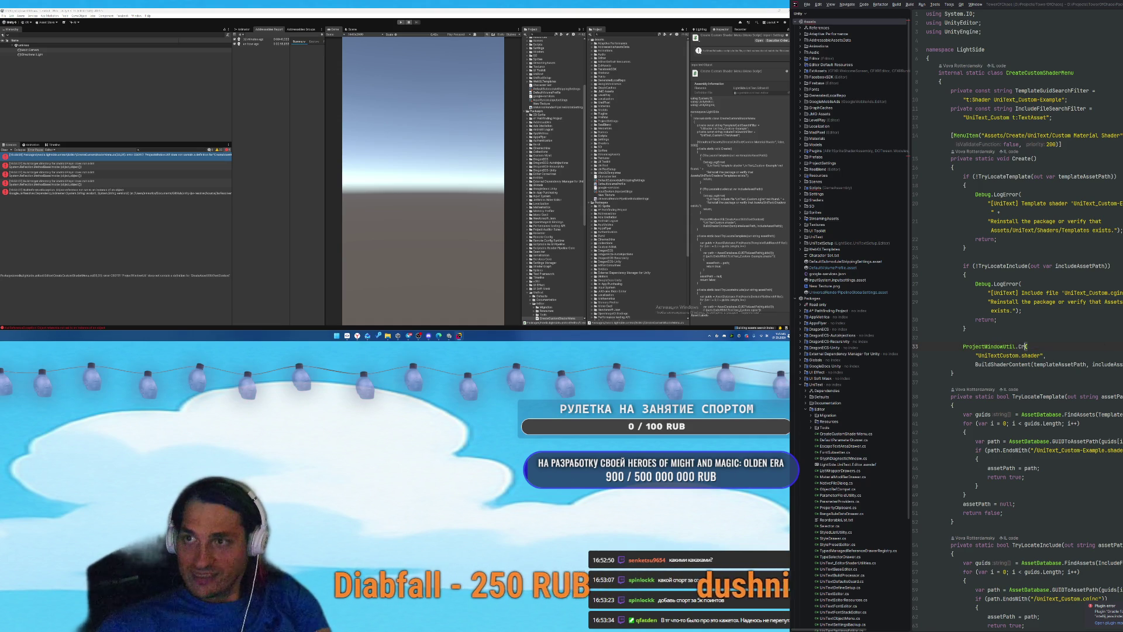
pyautogui.write('e')
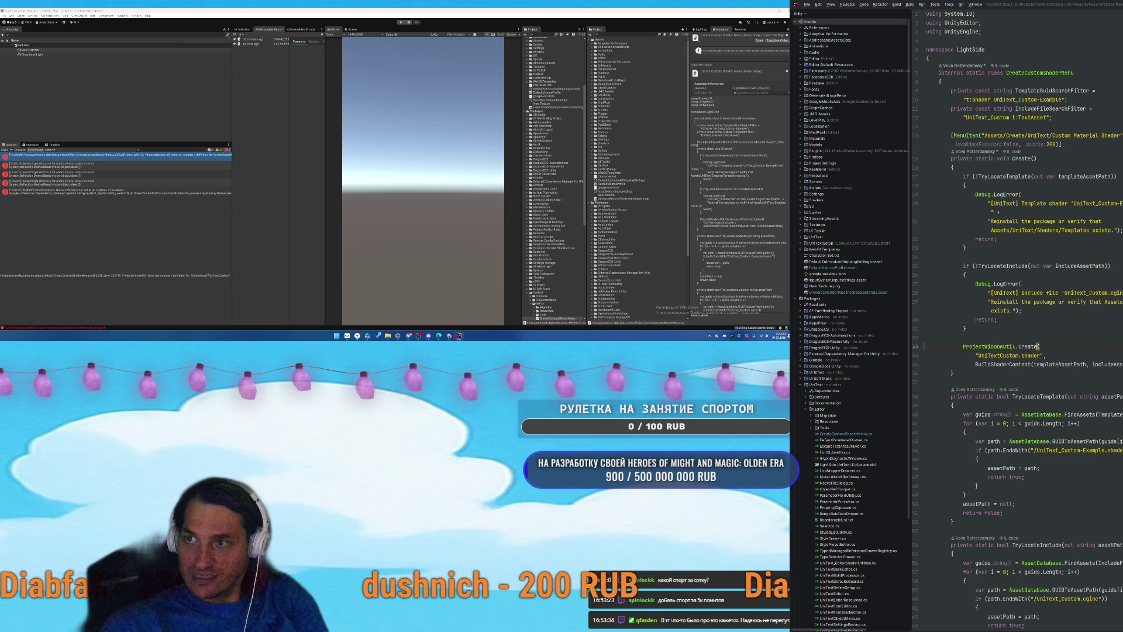
pyautogui.write('ScriptAssetWithContent')
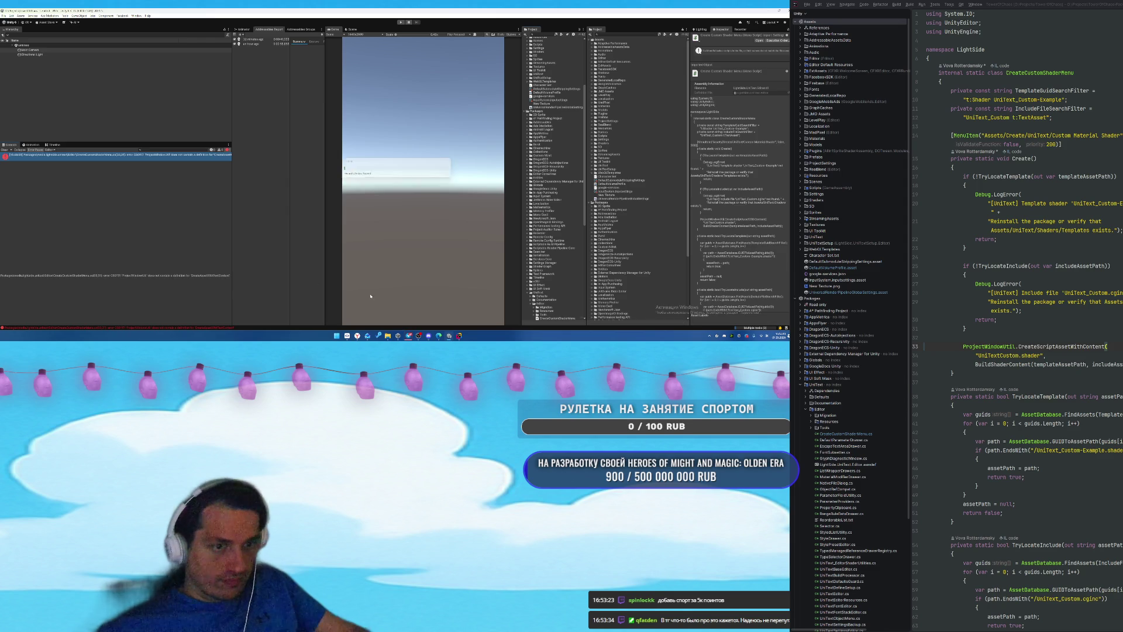
# Wait in Unity for the scripts to recompile and the Console errors to clear.
pyautogui.moveTo(408, 336)
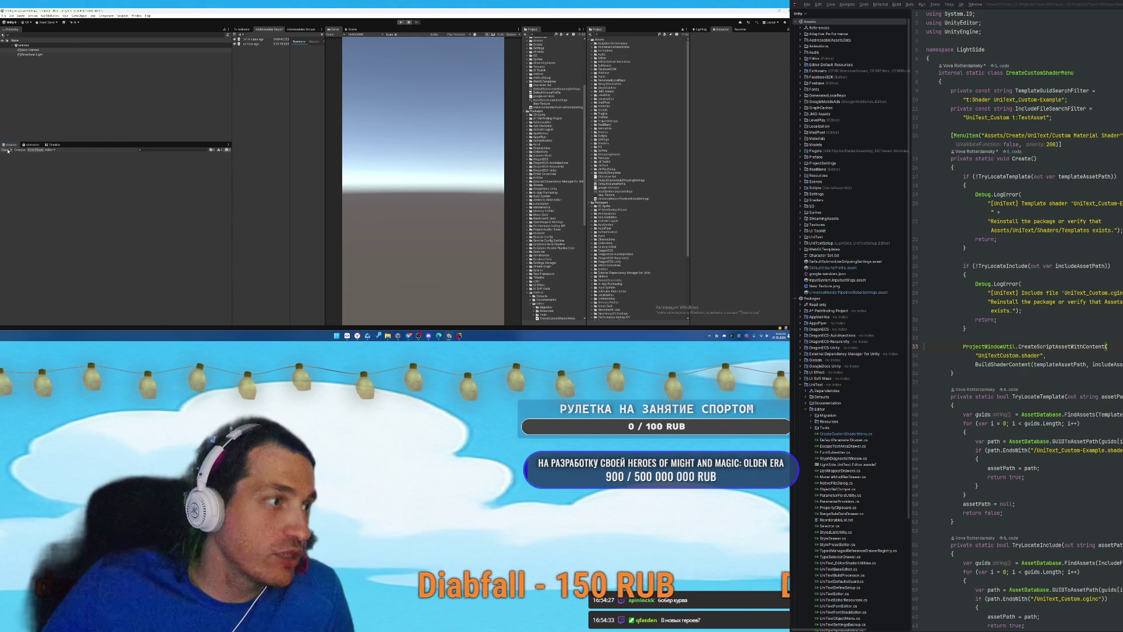
# Open the Boot_WebGL scene, enter Play mode, then switch to the browser.
pyautogui.scroll(-2, 641, 173)
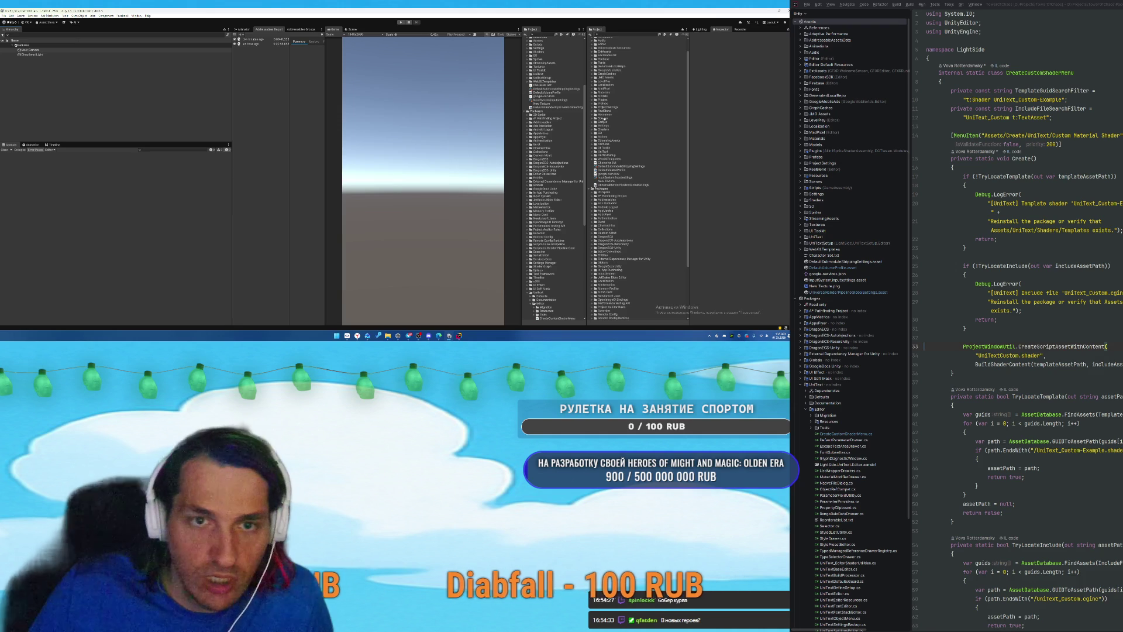
pyautogui.scroll(1, 604, 119)
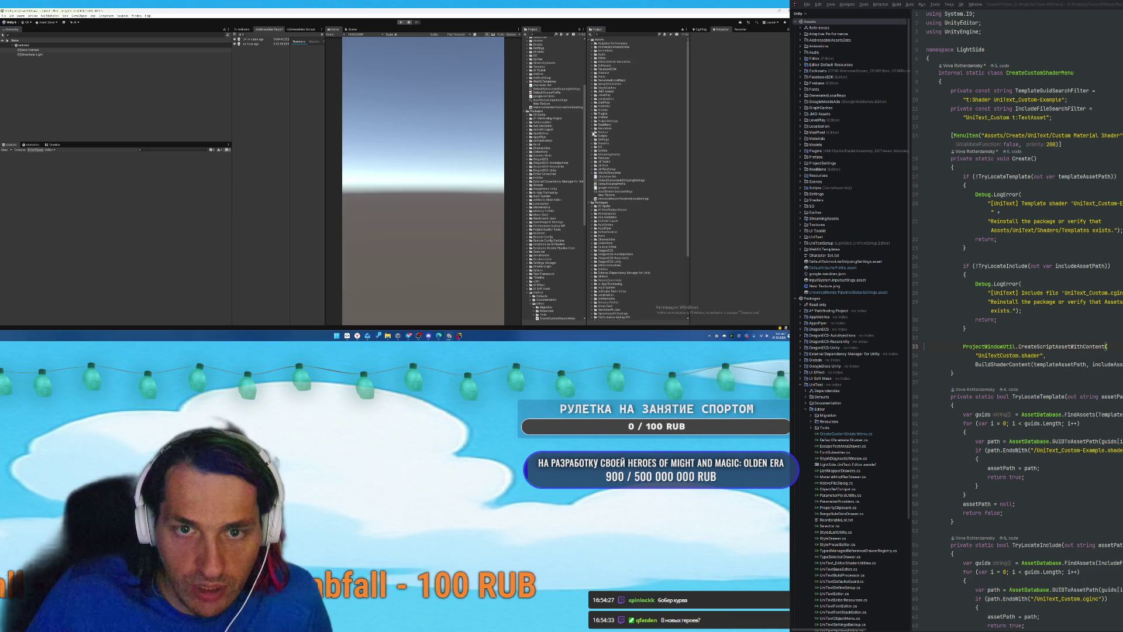
pyautogui.click(593, 133)
pyautogui.click(609, 162)
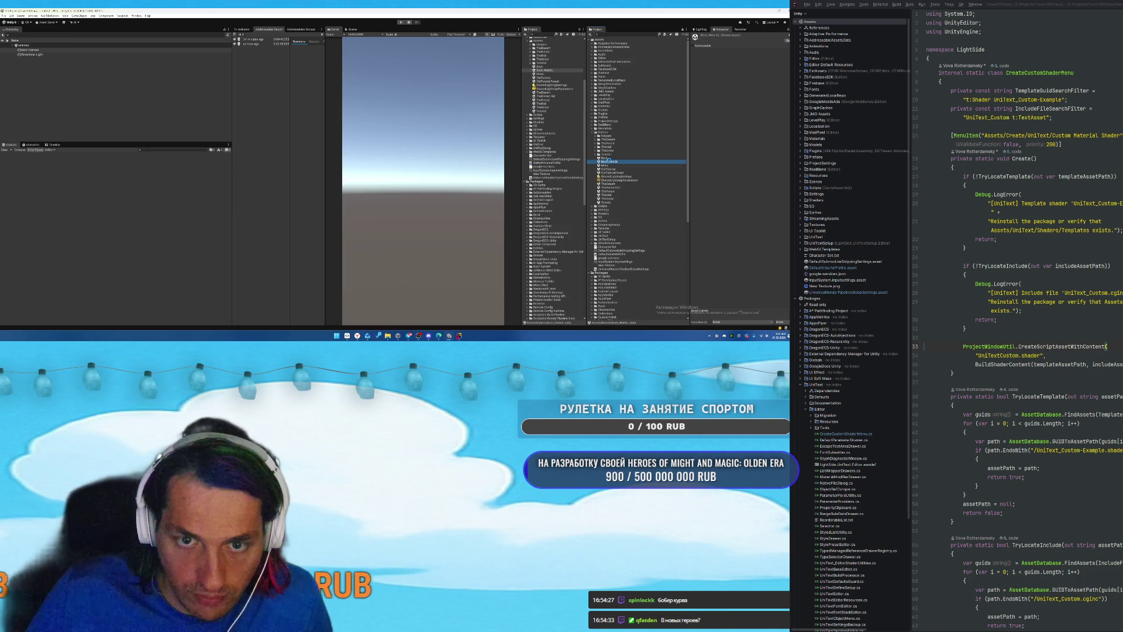
pyautogui.doubleClick(609, 161)
pyautogui.click(400, 23)
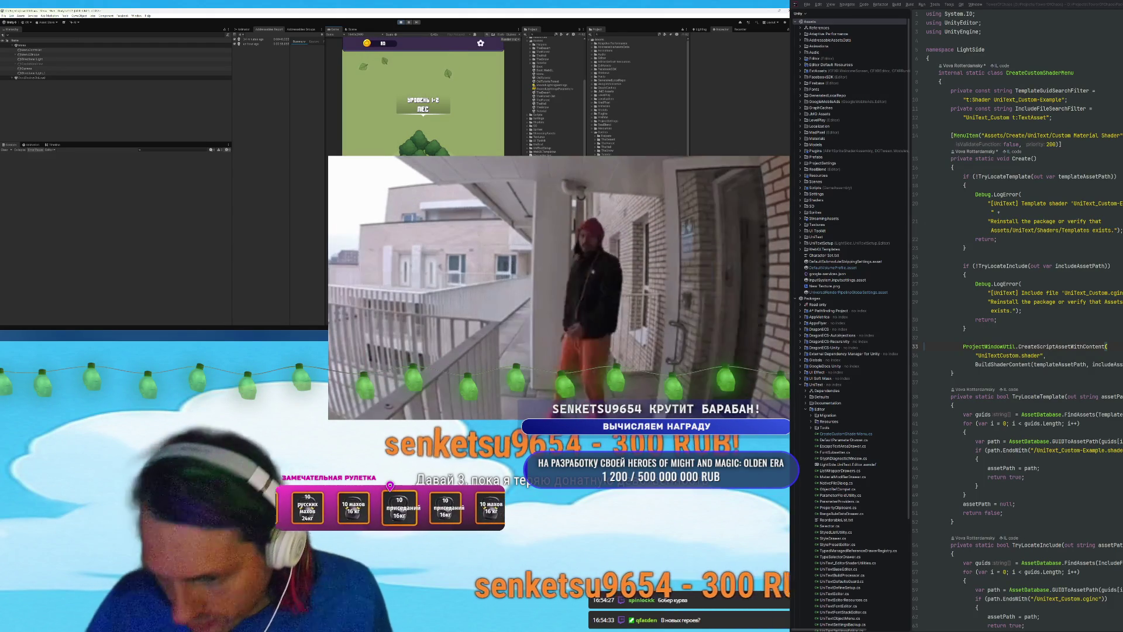
pyautogui.hotkey('alt', 'Tab')
# Load donationalerts.com in a new tab, start signing in, then minimize the browser.
pyautogui.click(68, 12)
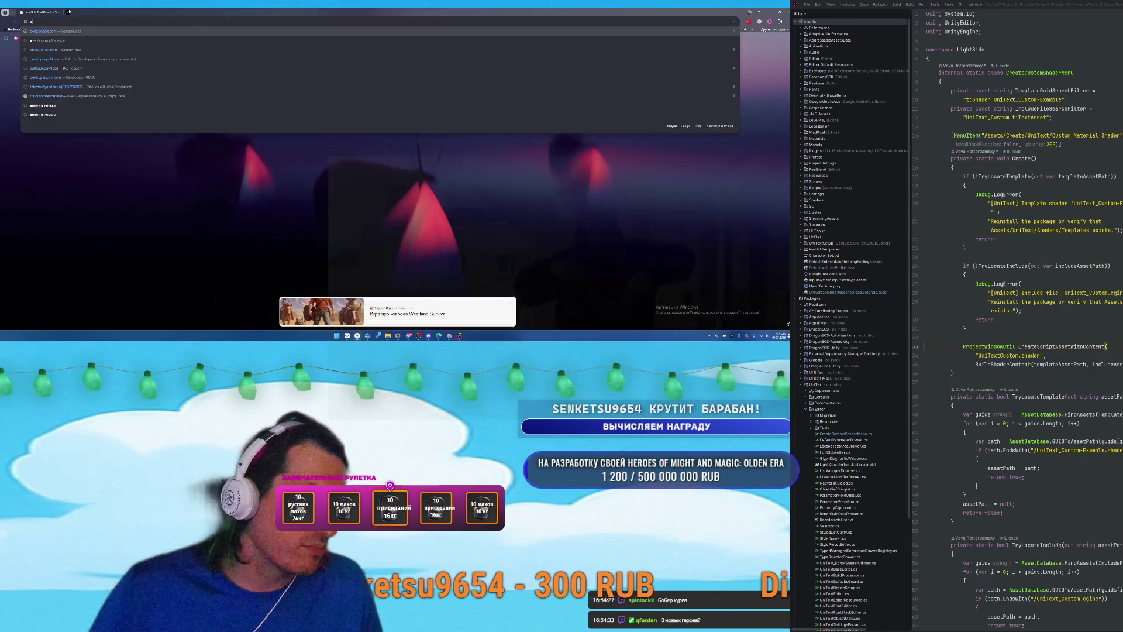
pyautogui.write('donationalerts.com')
pyautogui.press('Return')
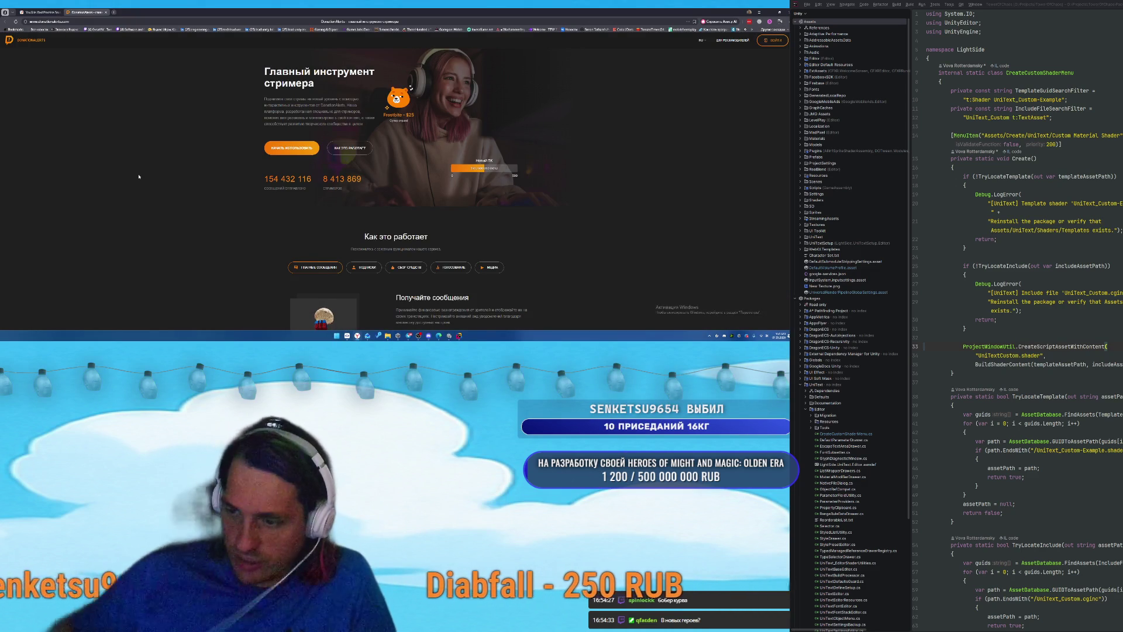
pyautogui.click(773, 40)
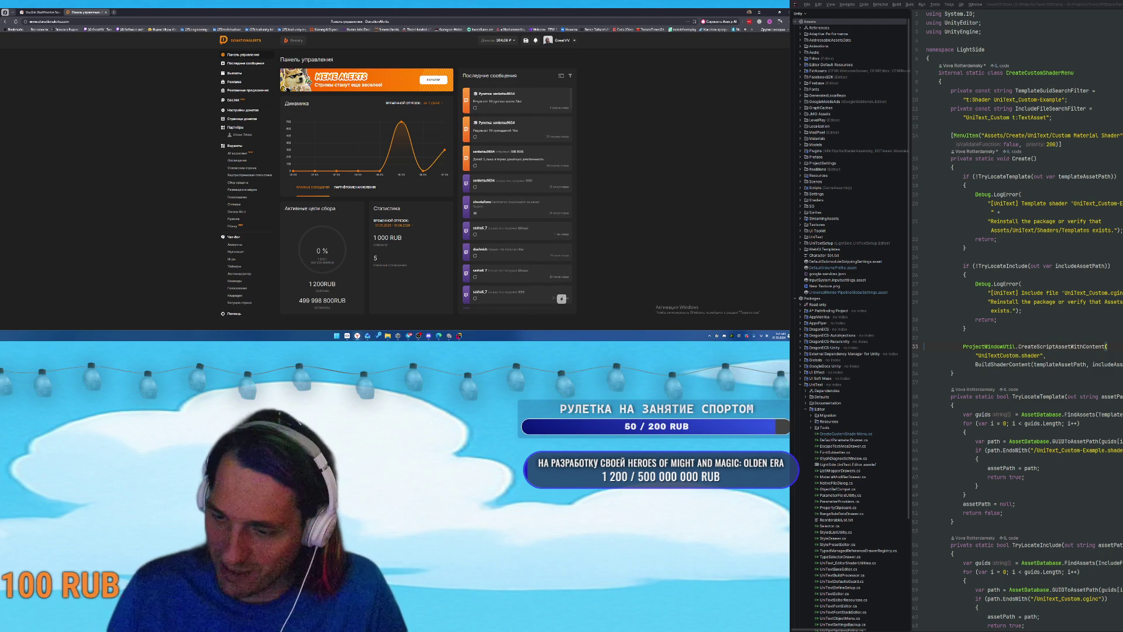
pyautogui.click(777, 10)
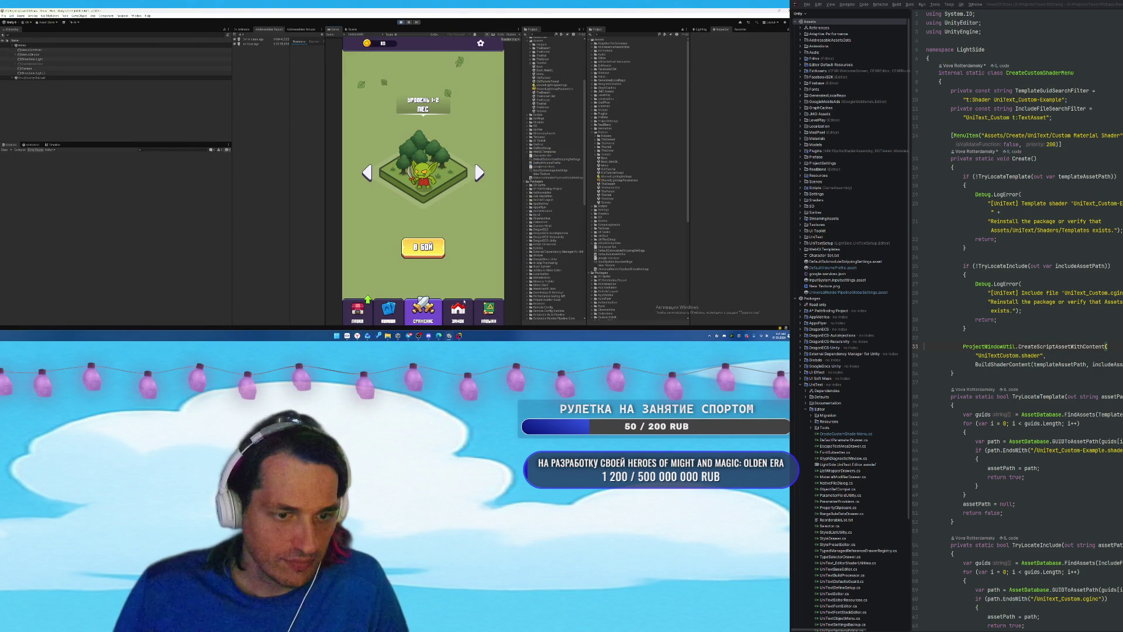
# Go to the castle screen, drag a card onto the board, then switch to SmartGit.
pyautogui.click(463, 301)
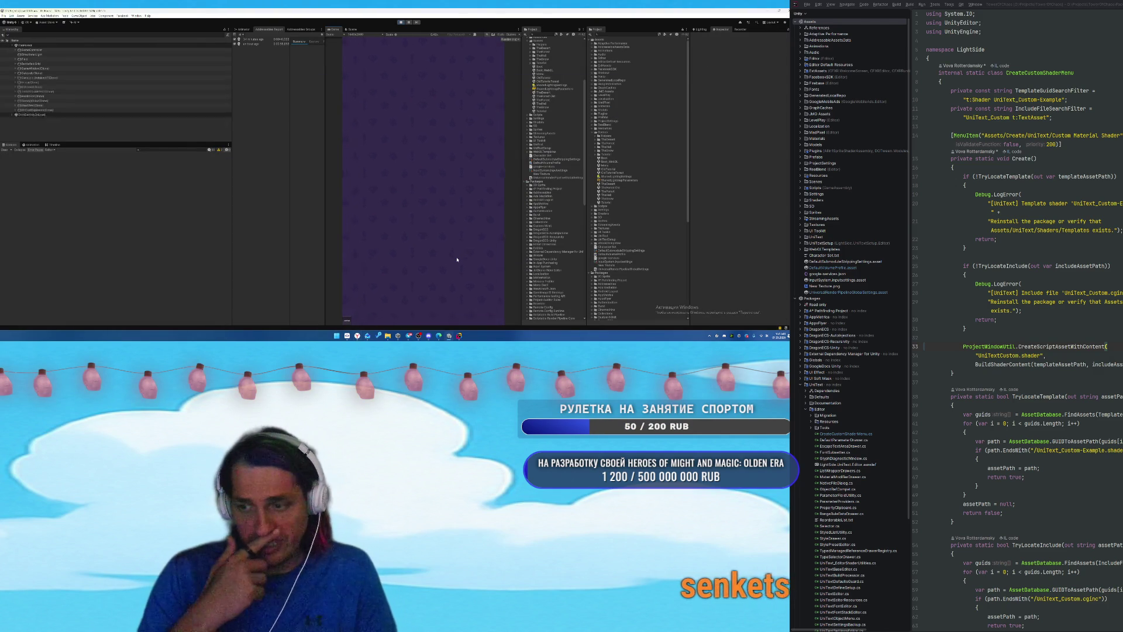
pyautogui.moveTo(414, 281); pyautogui.dragTo(418, 193)
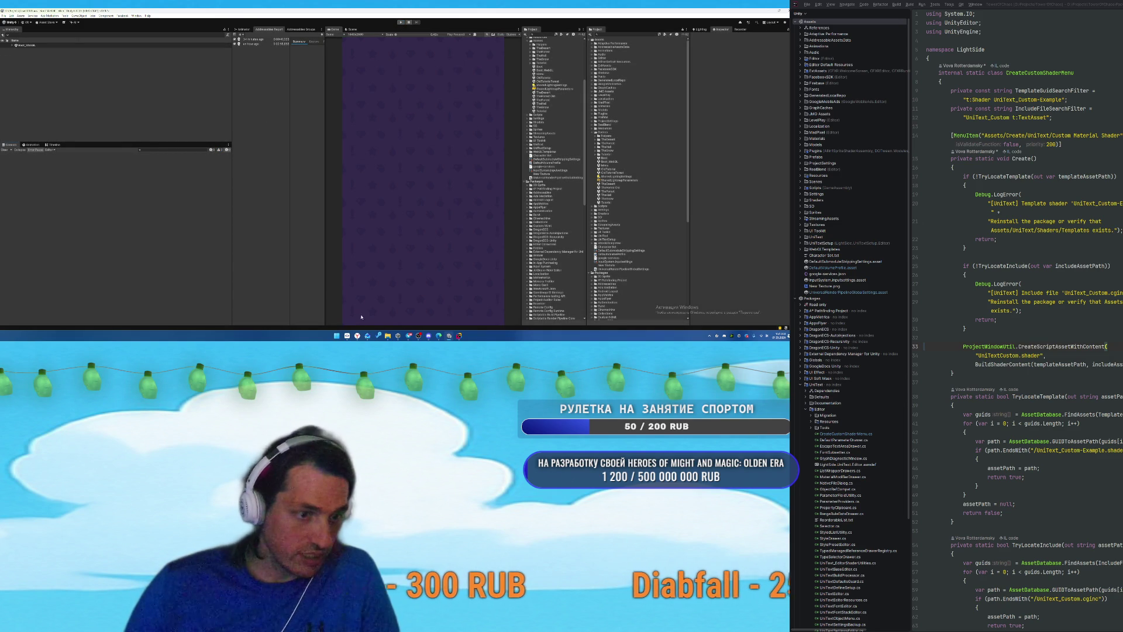
pyautogui.click(347, 336)
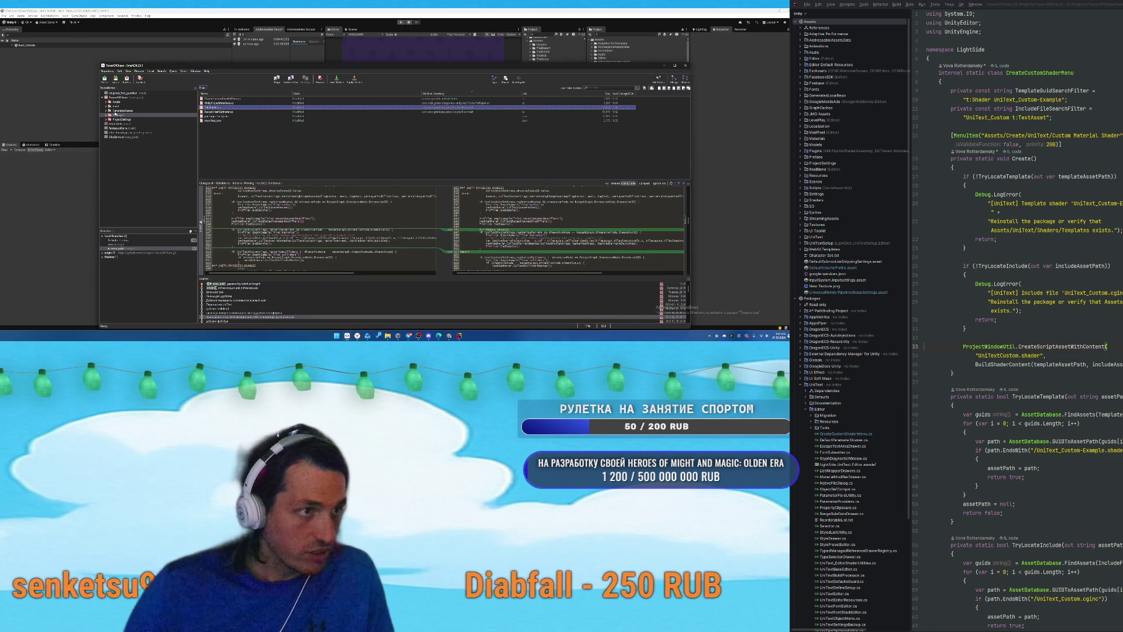
# Commit every changed file under Assets, dismiss the warnings output, and return to Unity.
pyautogui.click(117, 101)
pyautogui.hotkey('ctrl', 'a')
pyautogui.rightClick(273, 116)
pyautogui.click(298, 140)
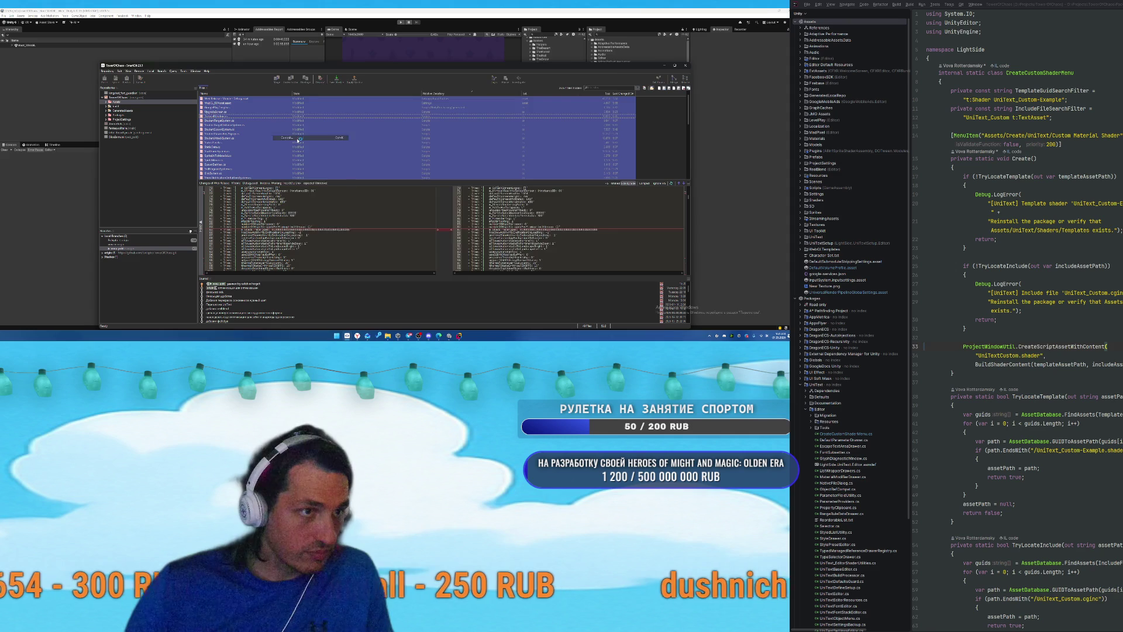
pyautogui.click(298, 139)
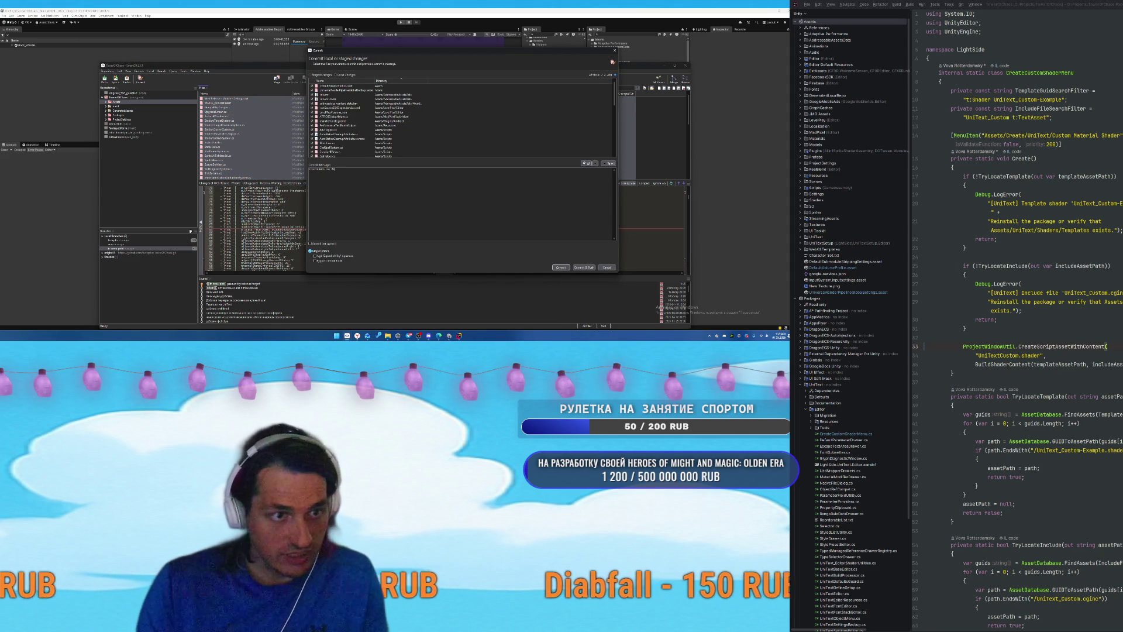
pyautogui.click(567, 267)
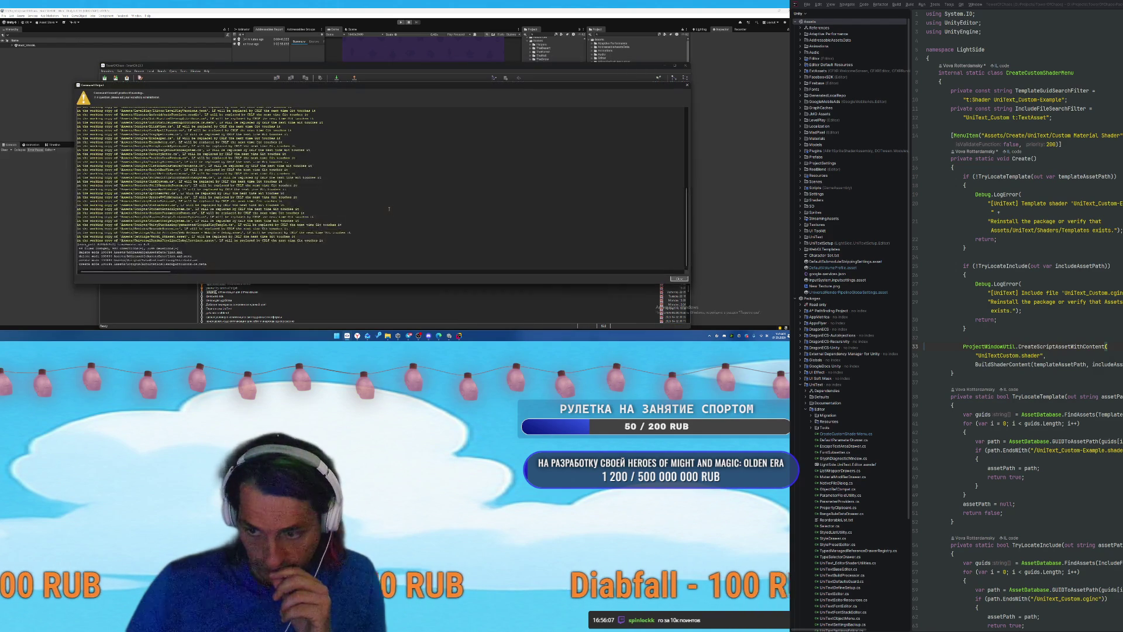
pyautogui.click(678, 280)
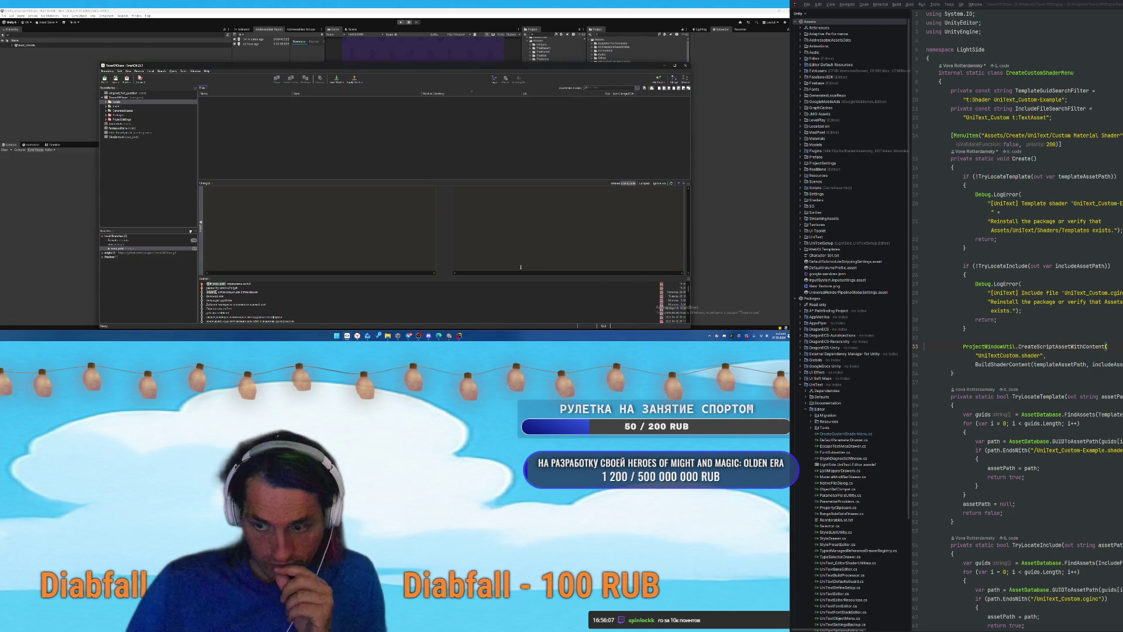
pyautogui.click(4, 15)
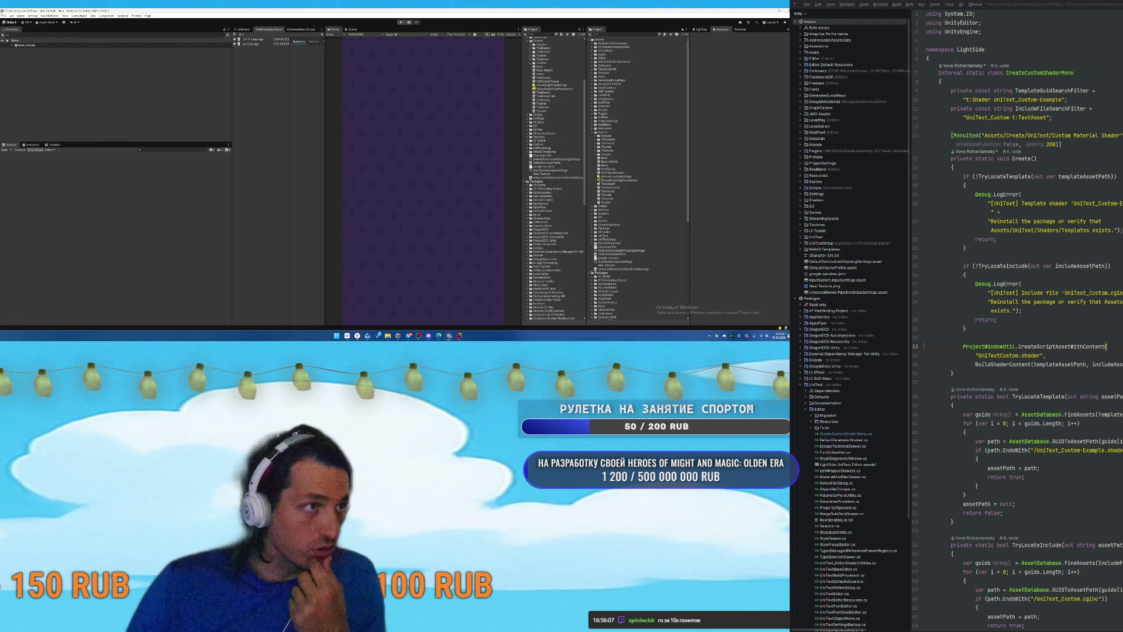
# Open File > Build Profiles and select the Web Release - Mobile - Release profile.
pyautogui.click(17, 73)
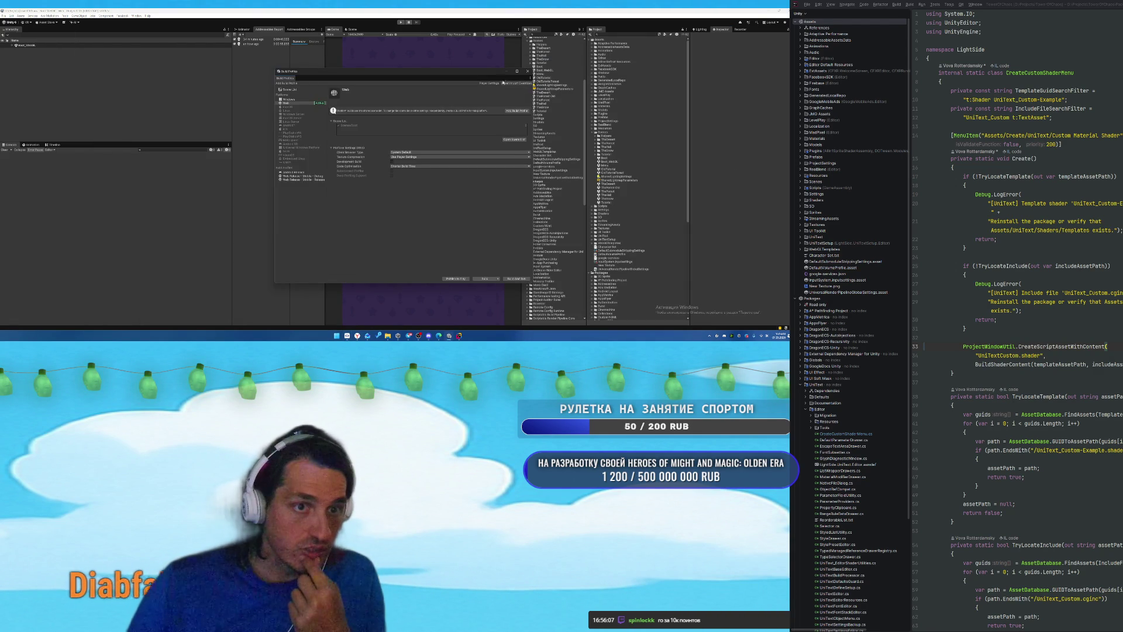
pyautogui.click(303, 178)
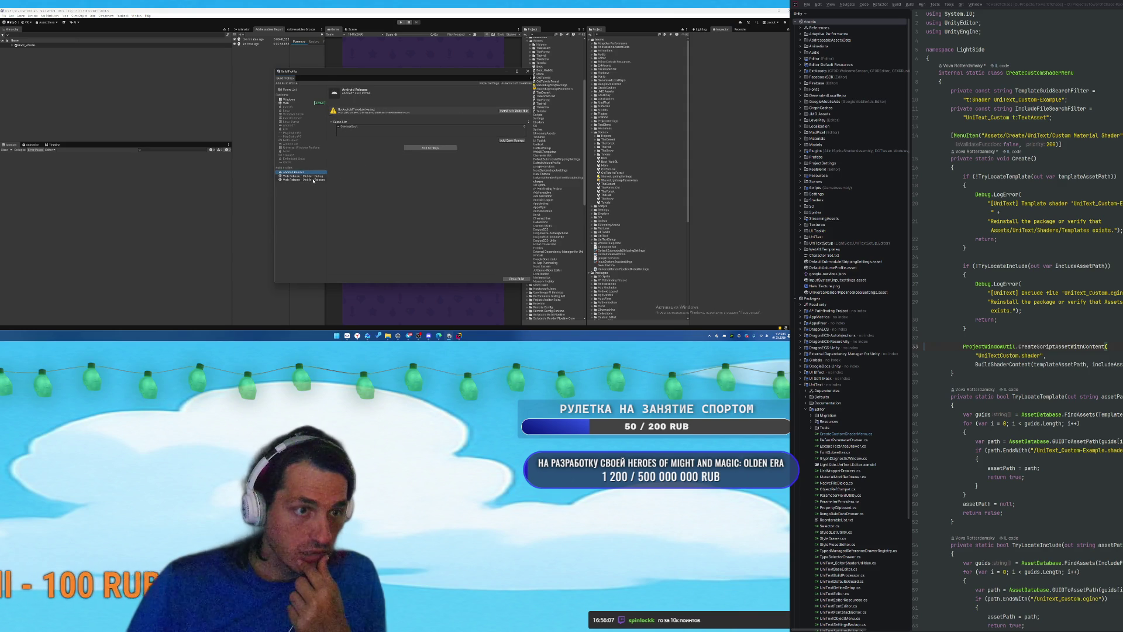
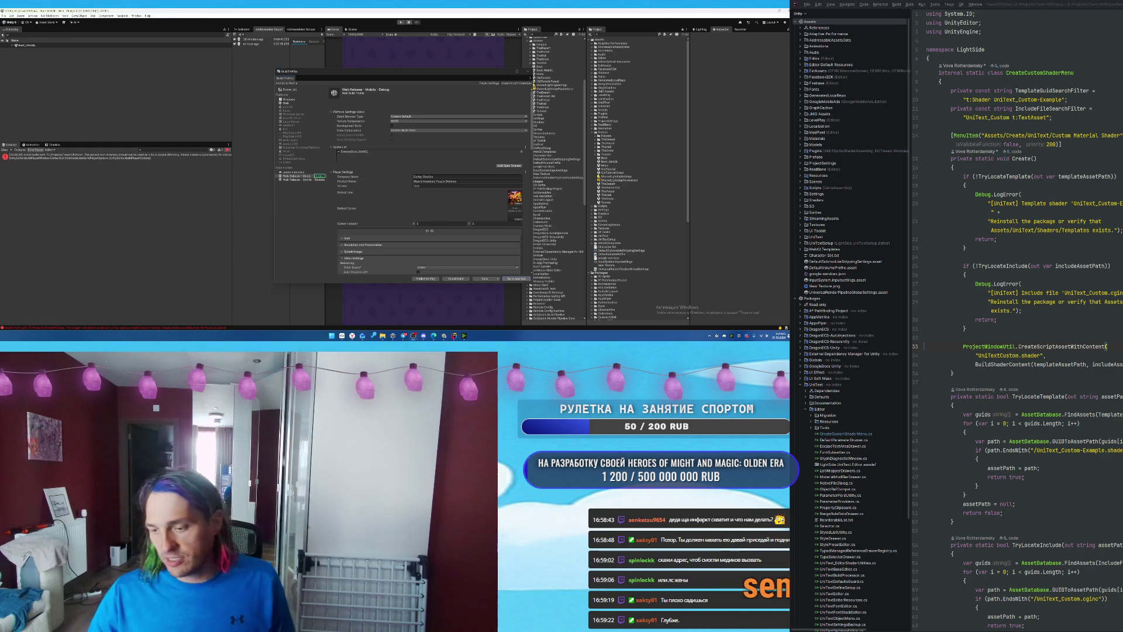
# Switch from the Unity Build Profiles window to the DonationAlerts dashboard in the browser.
pyautogui.hotkey('alt', 'Tab')
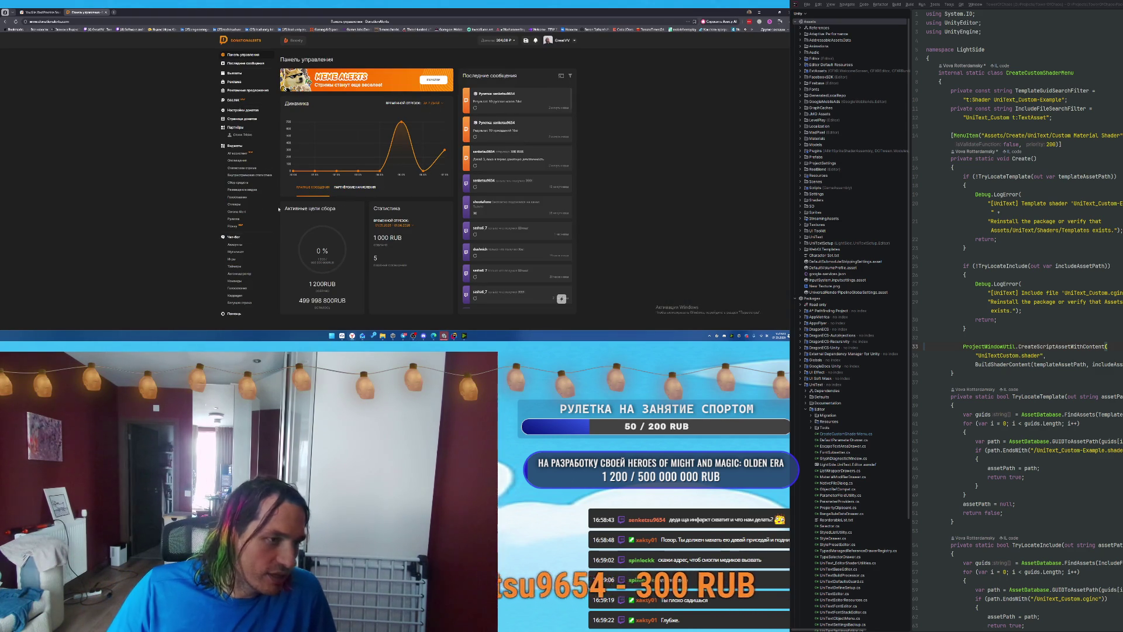
# Open the roulette page and look through the Гири category, design, widget and instruction views.
pyautogui.click(234, 219)
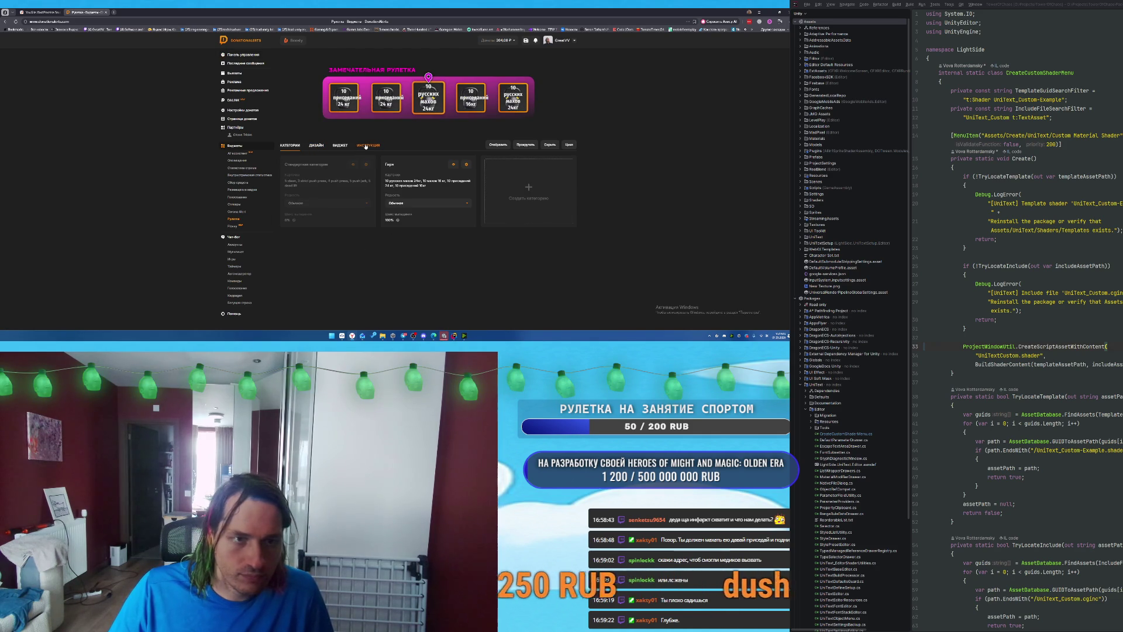
pyautogui.click(467, 165)
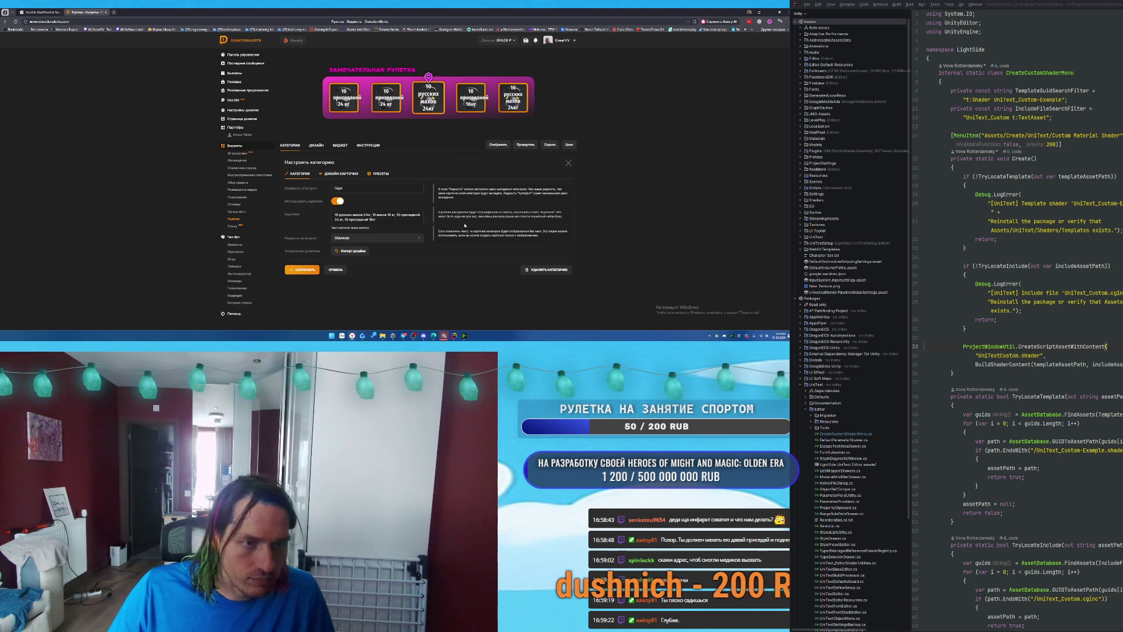
pyautogui.click(344, 174)
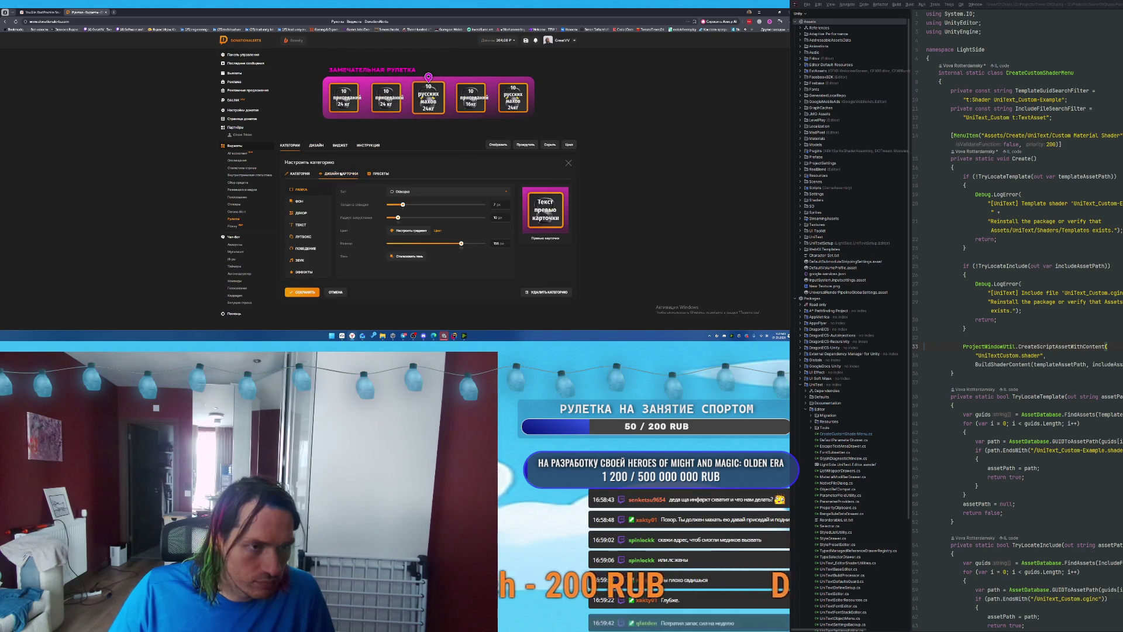
pyautogui.click(299, 175)
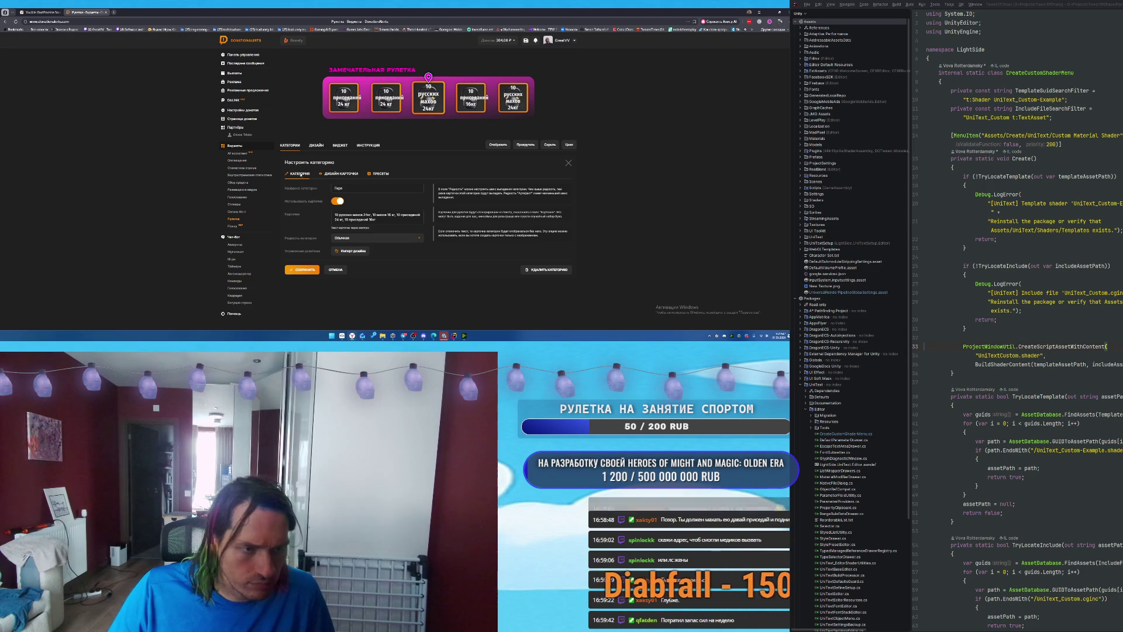
pyautogui.click(316, 146)
pyautogui.click(339, 146)
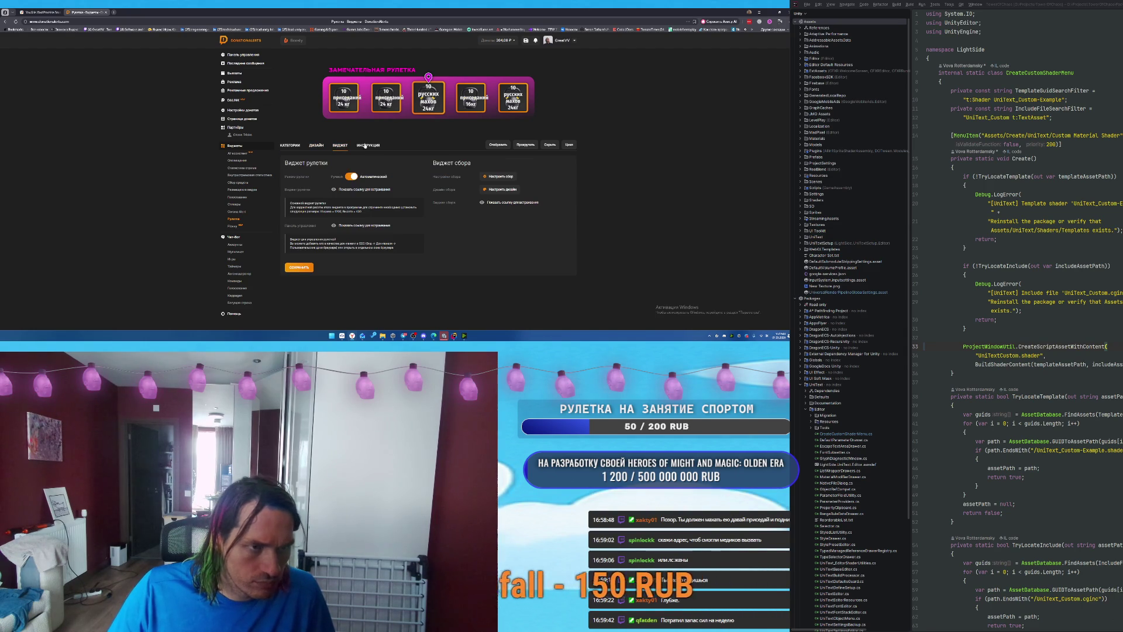
pyautogui.click(368, 146)
pyautogui.click(340, 146)
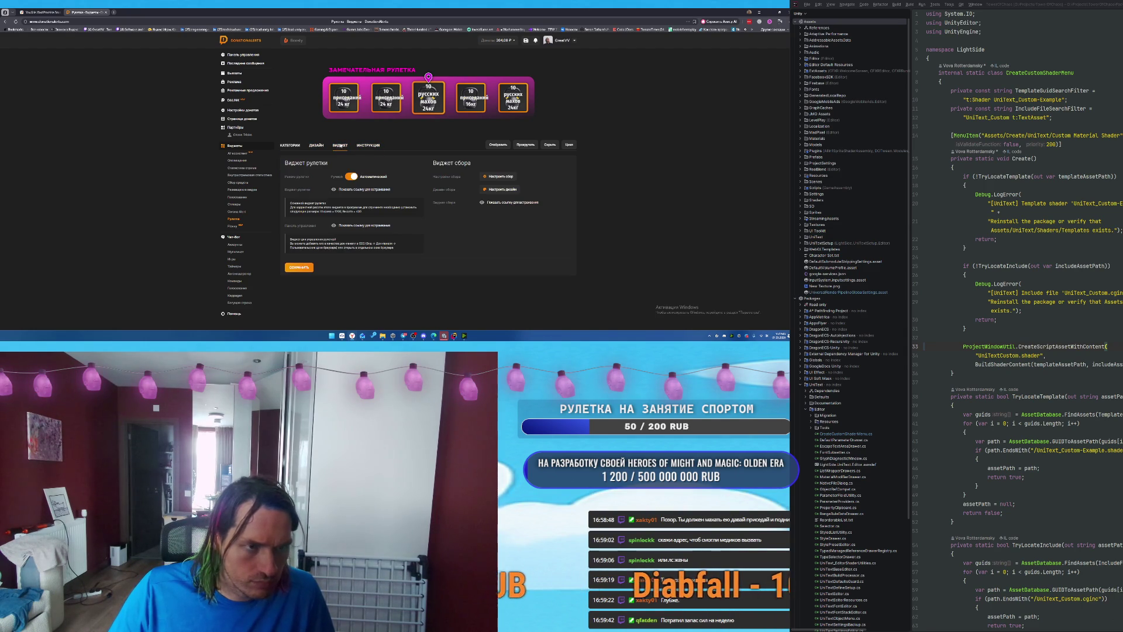
# Edit the roulette fundraiser amounts so the goal reads 0 / 100 RUB, and save.
pyautogui.click(501, 177)
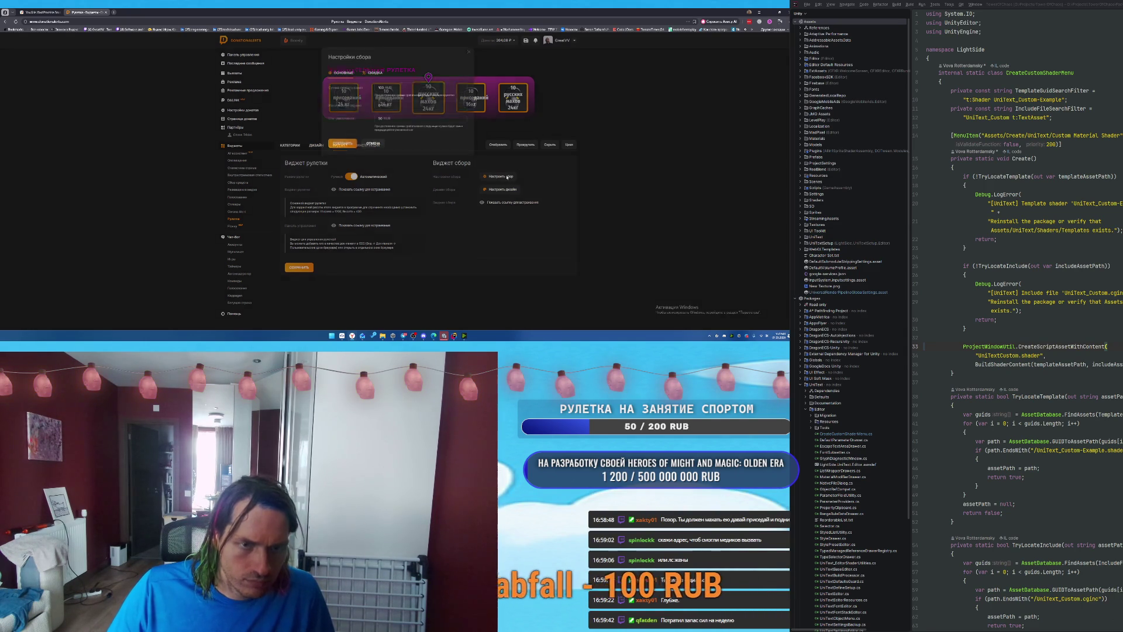
pyautogui.click(381, 120)
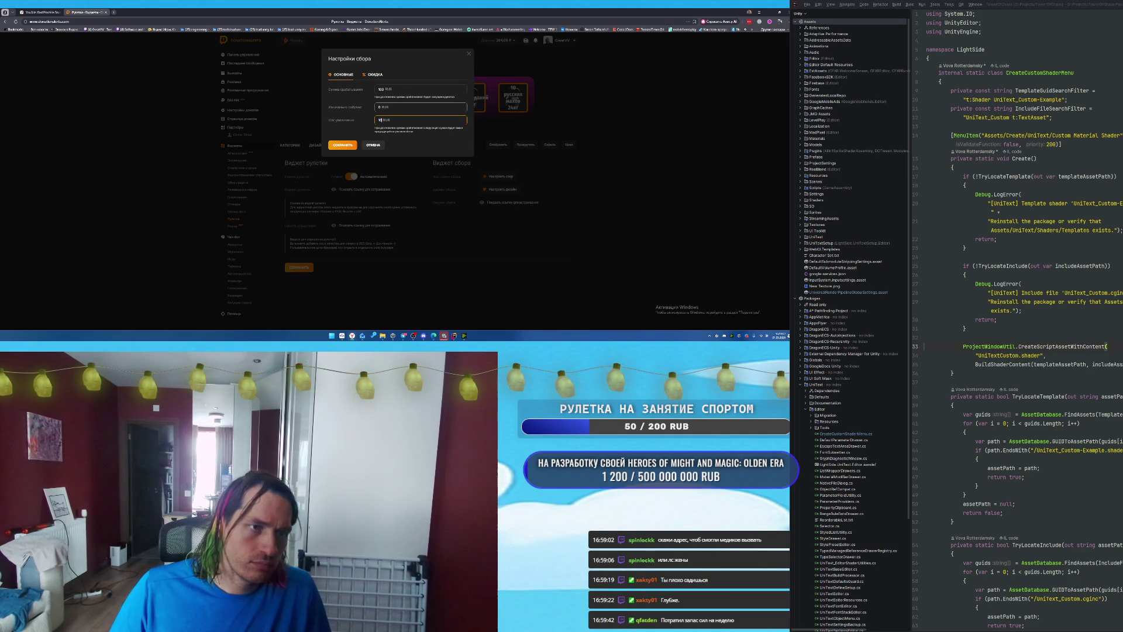
pyautogui.click(340, 145)
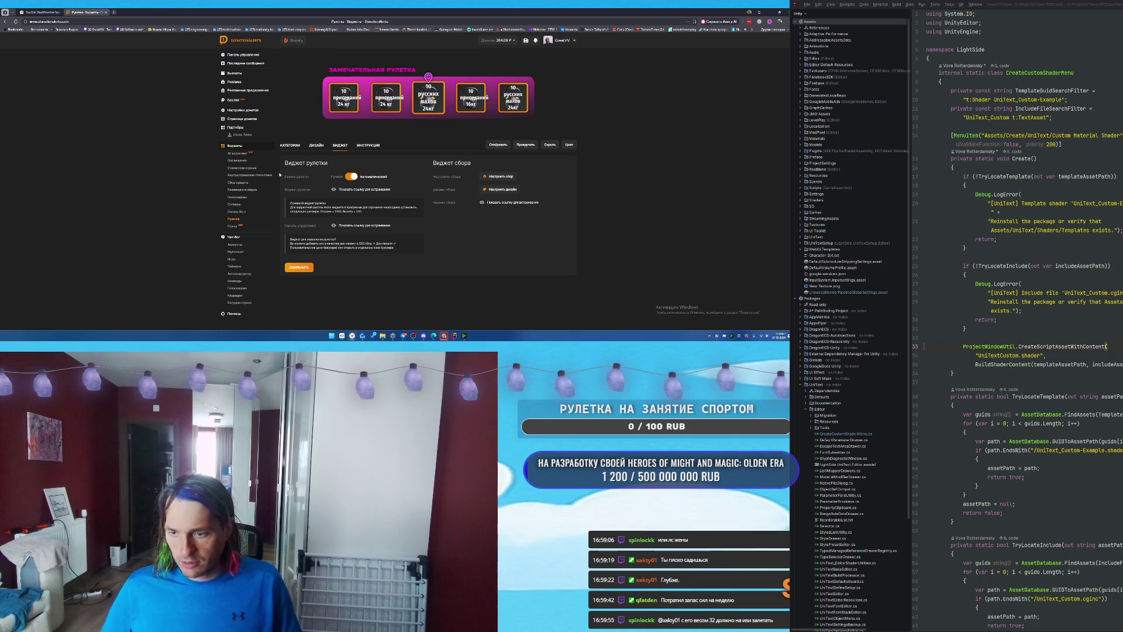
# Close the roulette tab and minimize the browser to bring back Unity's build profiles.
pyautogui.click(106, 12)
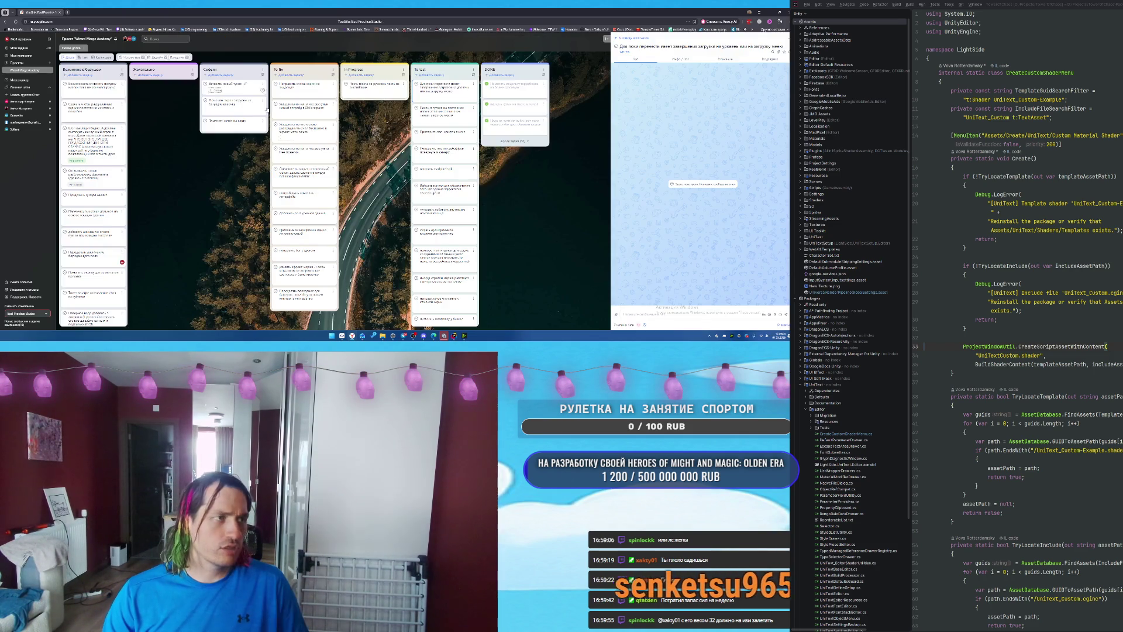
pyautogui.click(767, 12)
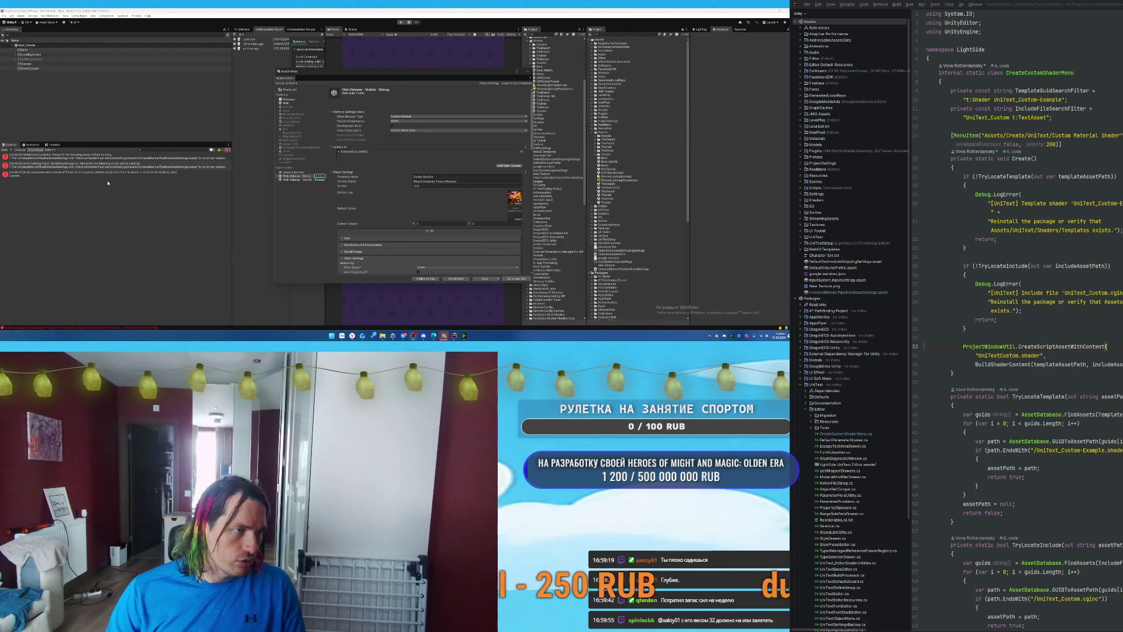
# Inspect the console error, open URP Global Settings confirming its prompt, then clear the console and Build and Run.
pyautogui.click(115, 158)
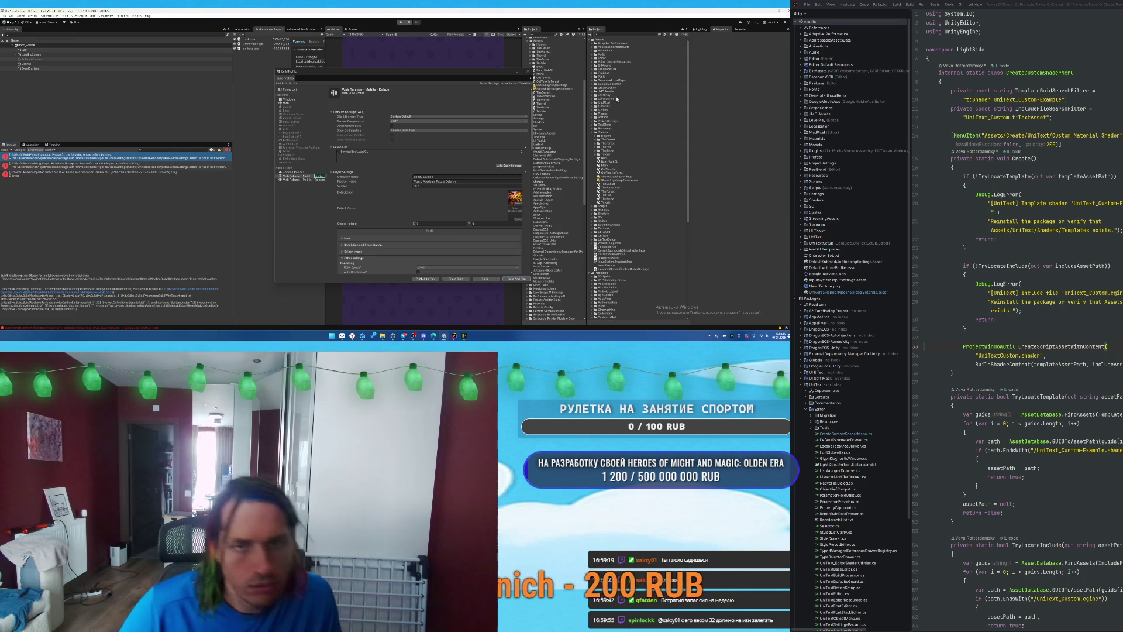
pyautogui.scroll(-5, 615, 147)
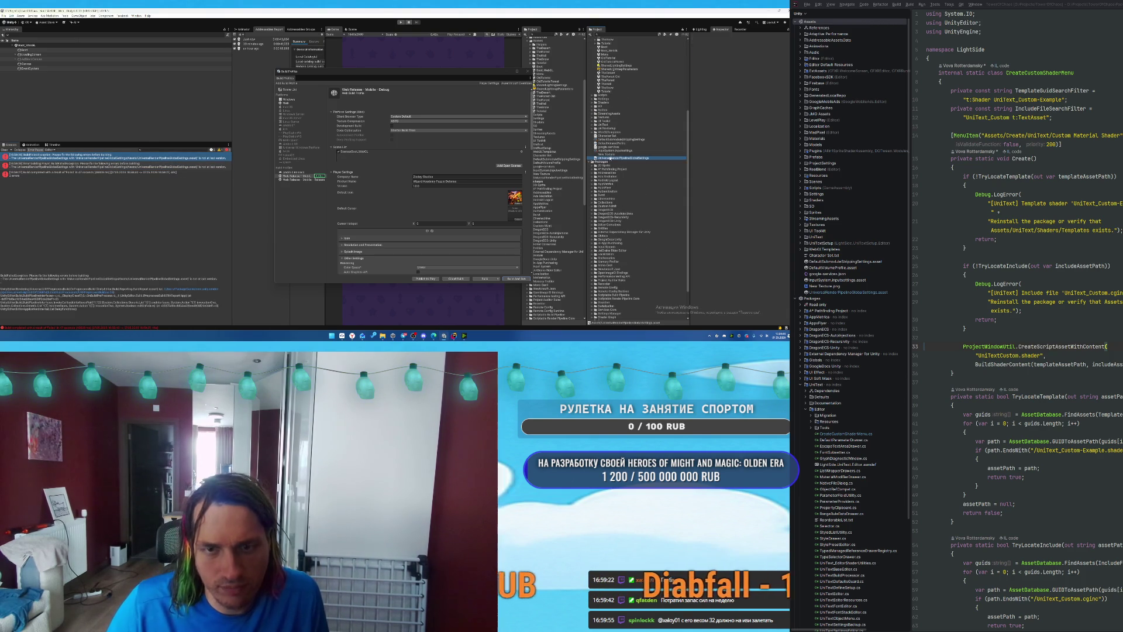
pyautogui.doubleClick(610, 158)
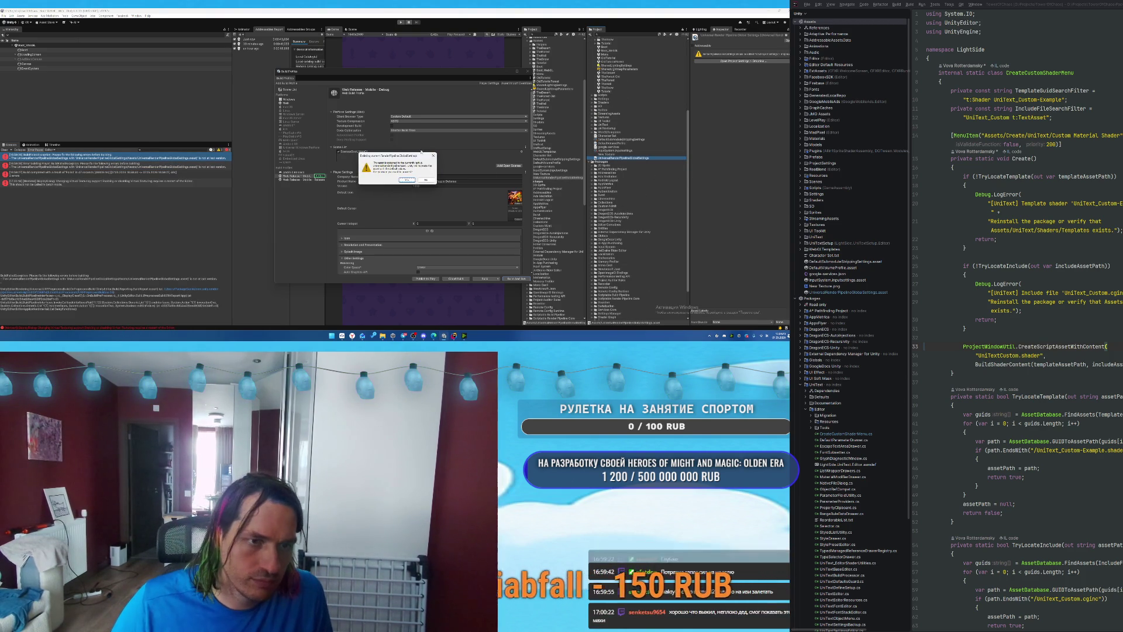
pyautogui.click(407, 180)
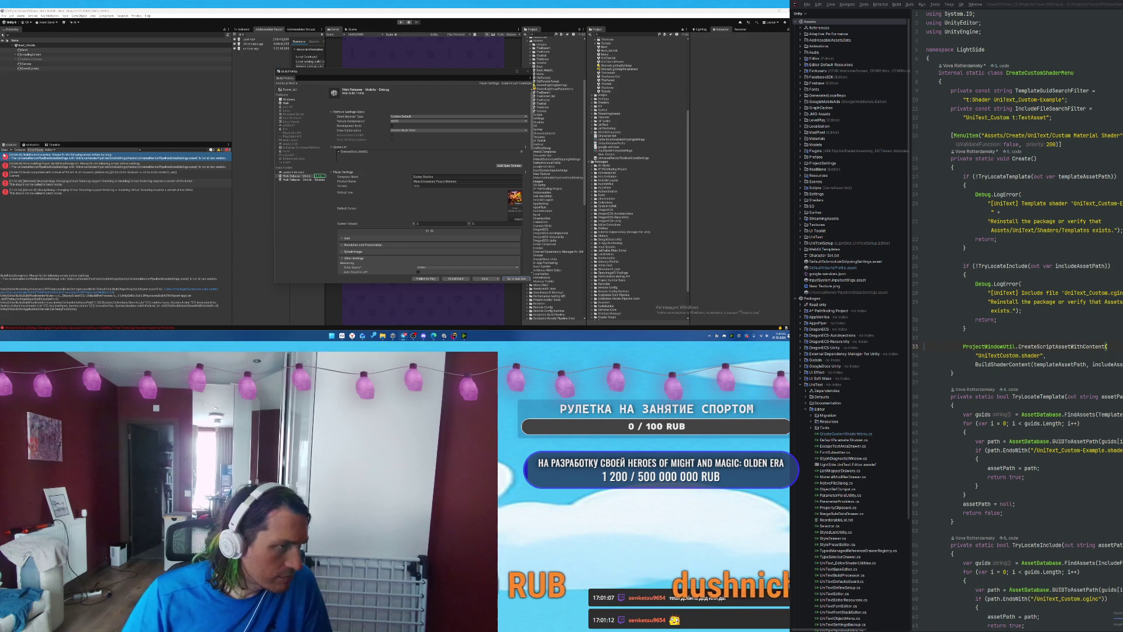
pyautogui.click(5, 150)
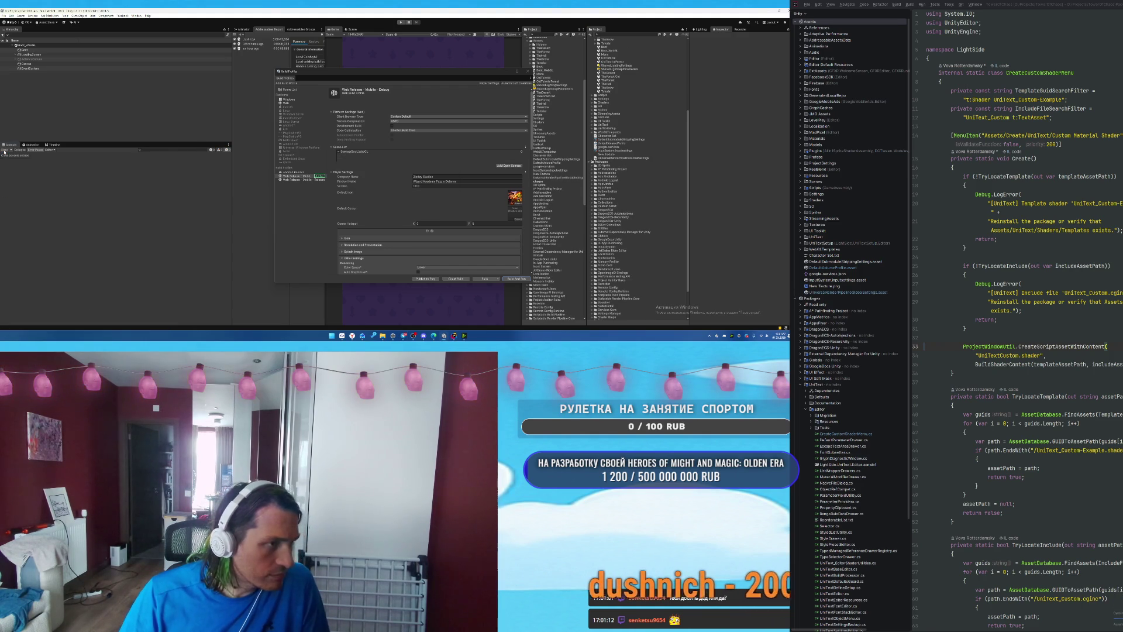
pyautogui.click(510, 280)
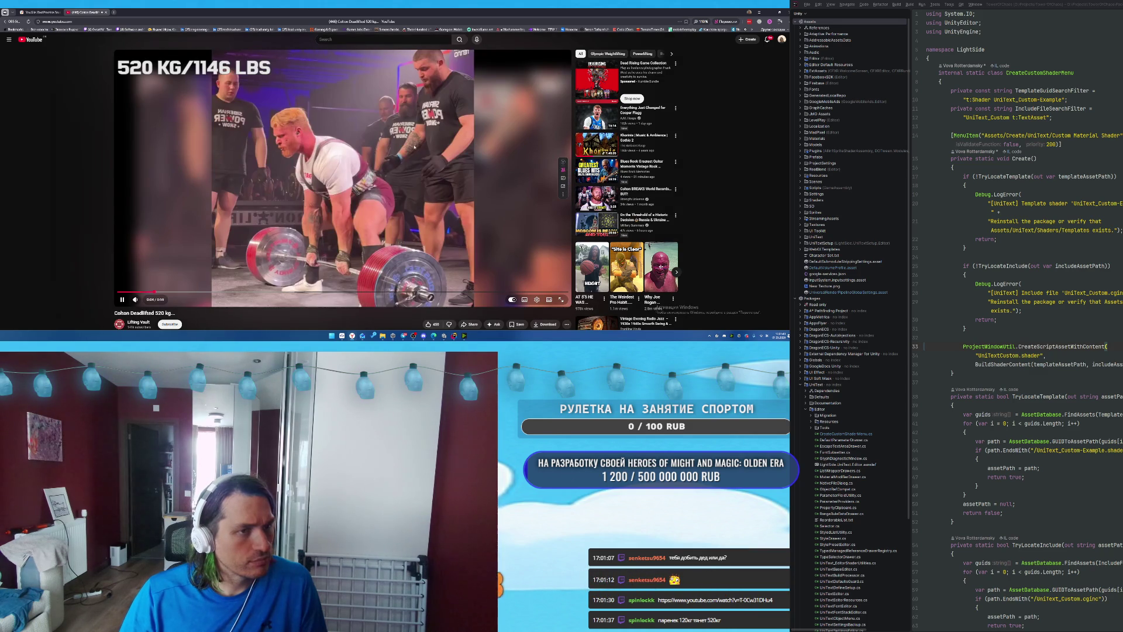
# Skip the deadlift video to its end and switch to the YouGile kanban tab.
pyautogui.click(233, 292)
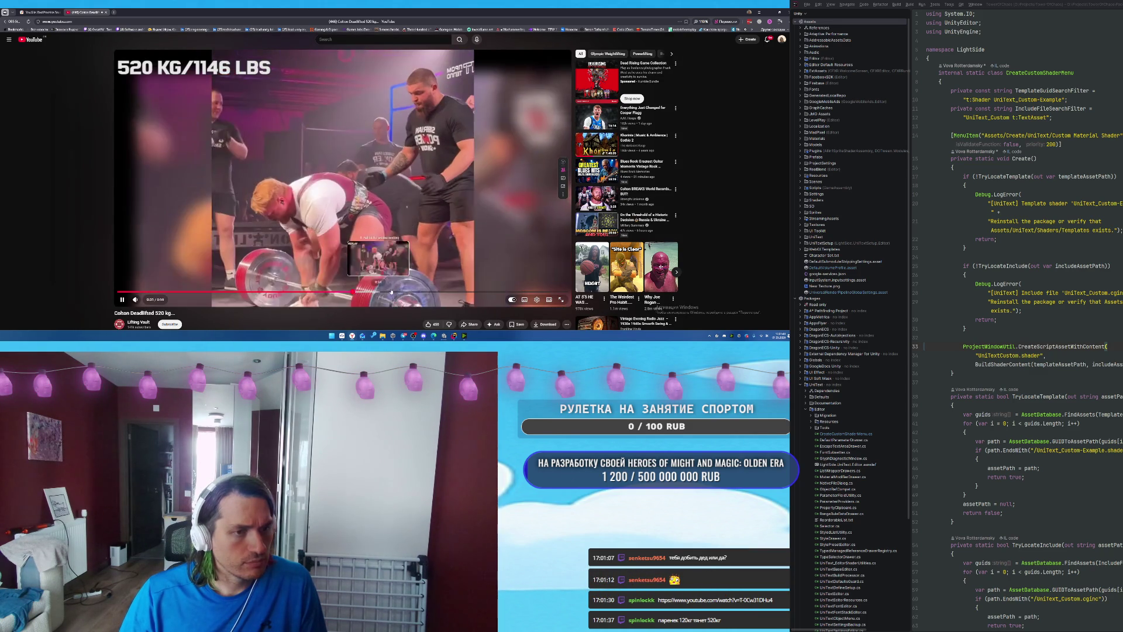
pyautogui.click(414, 291)
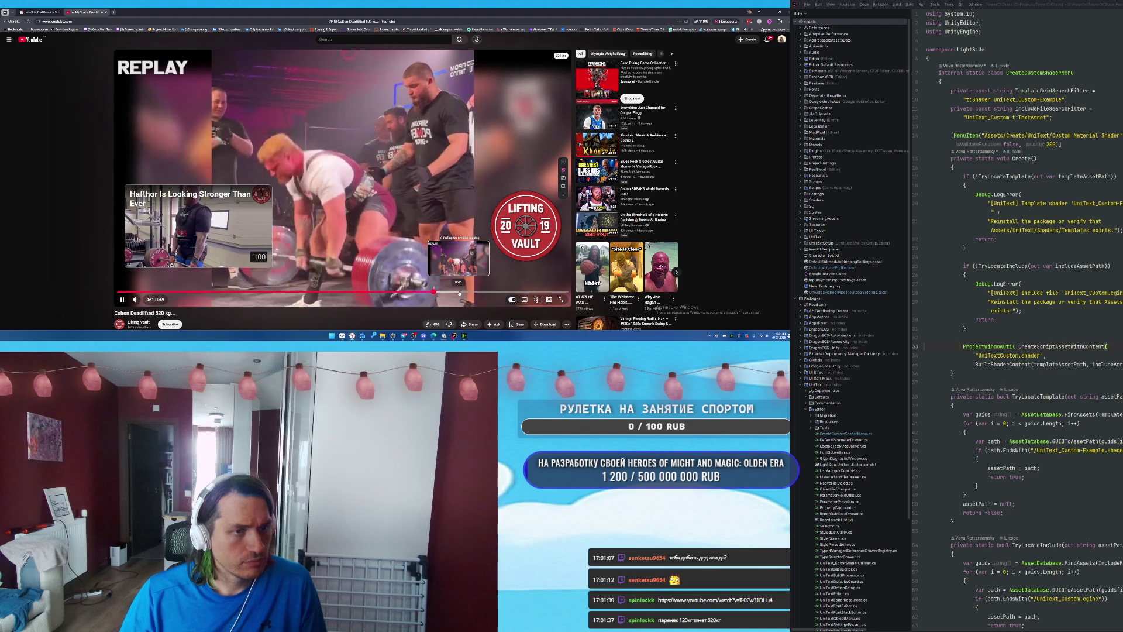
pyautogui.hotkey('ctrl', 'Tab')
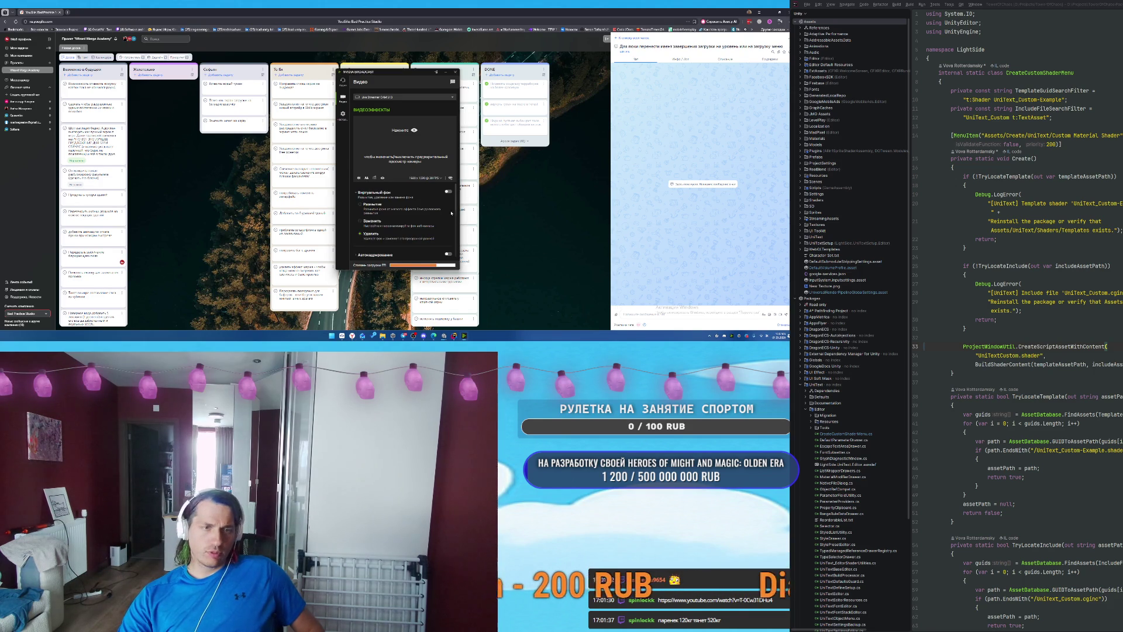
# Turn on NVIDIA Broadcast's virtual background, then minimize it and the browser to show Unity.
pyautogui.click(448, 192)
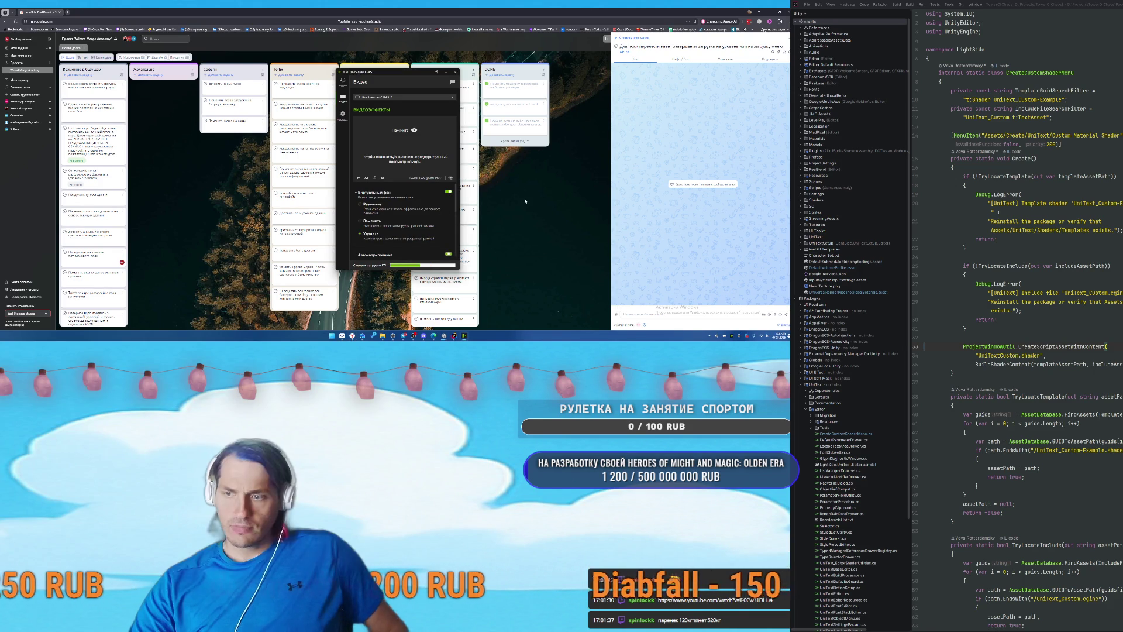
pyautogui.click(436, 72)
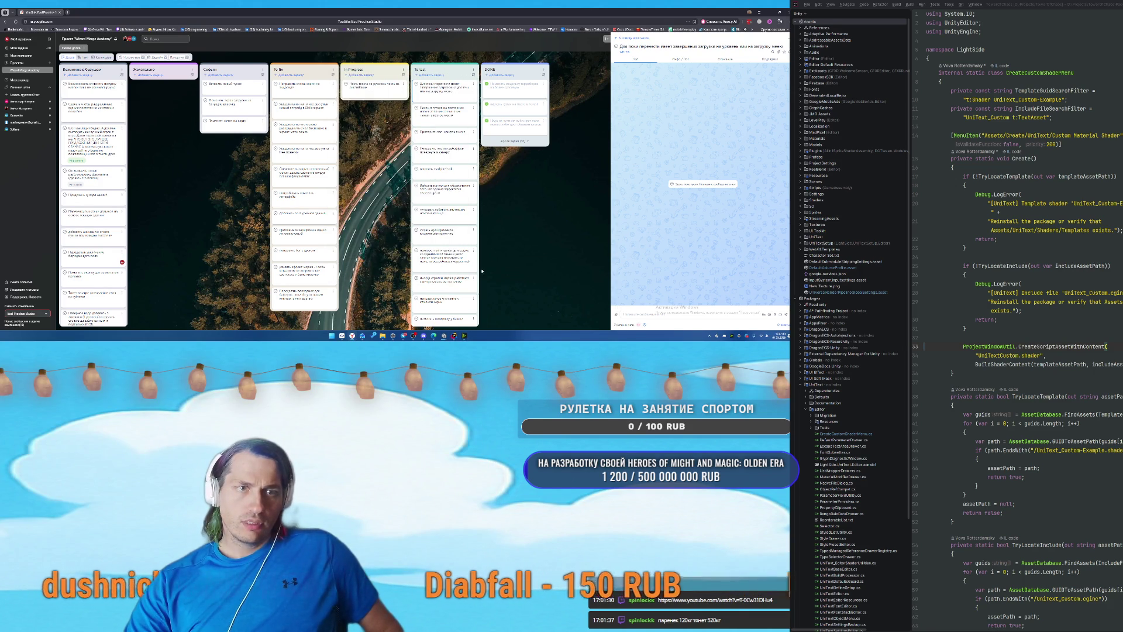
pyautogui.click(759, 11)
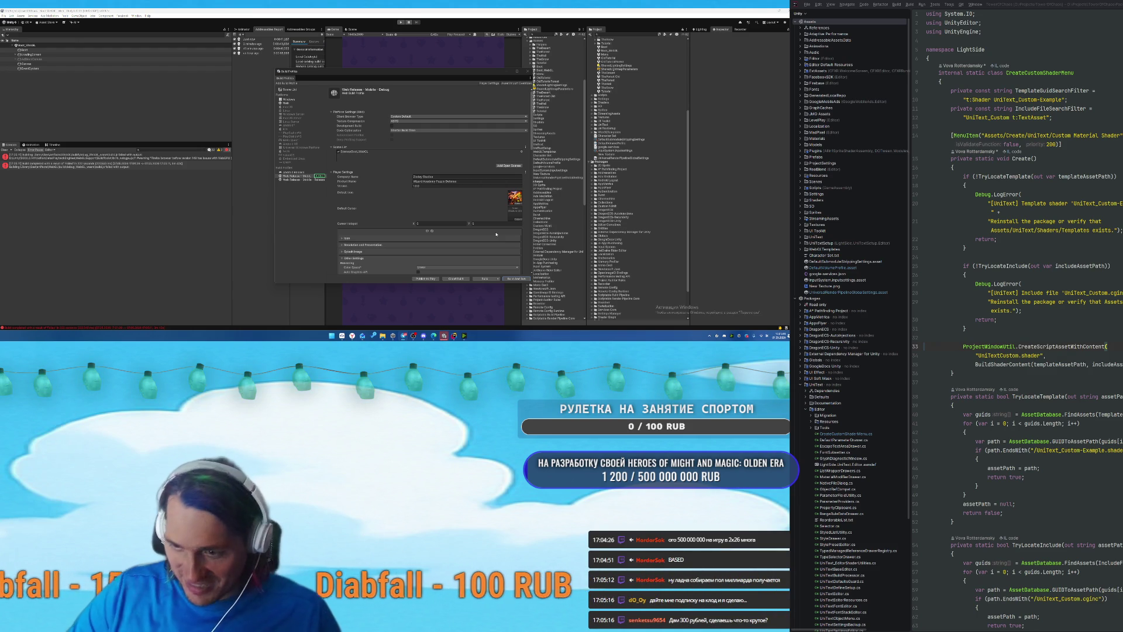
# Select all of the first build error's stack trace in the Unity console.
pyautogui.click(182, 159)
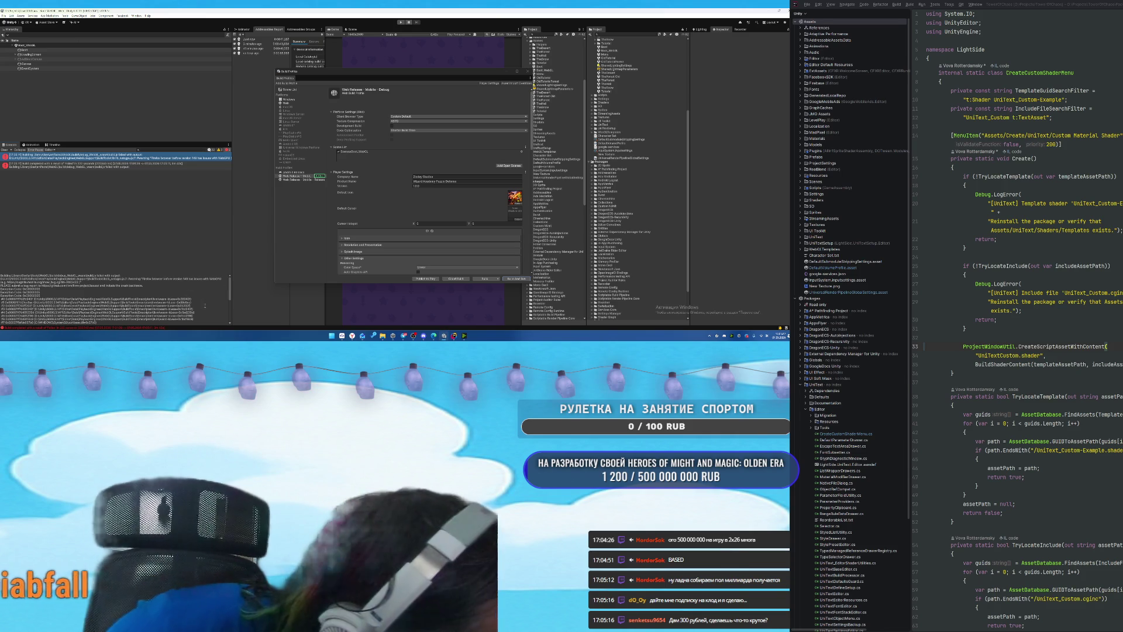
pyautogui.scroll(-5, 211, 303)
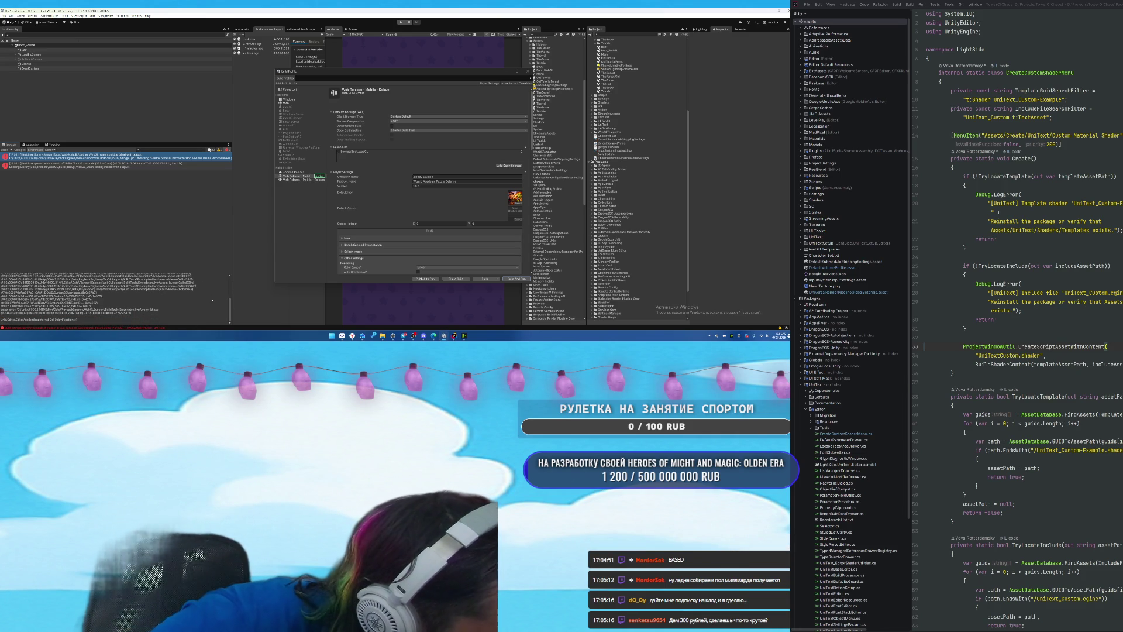
pyautogui.scroll(5, 212, 299)
pyautogui.hotkey('ctrl', 'a')
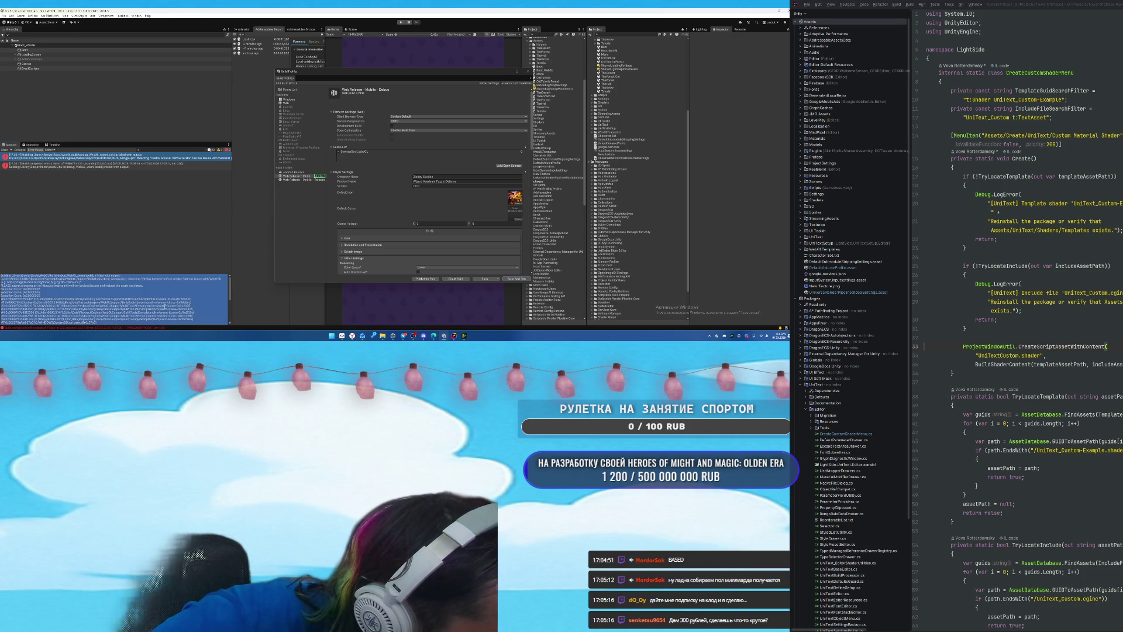
# Select the second error's stack trace and bring up the ChatGPT 'Ошибка линковки WebGL' window.
pyautogui.click(109, 167)
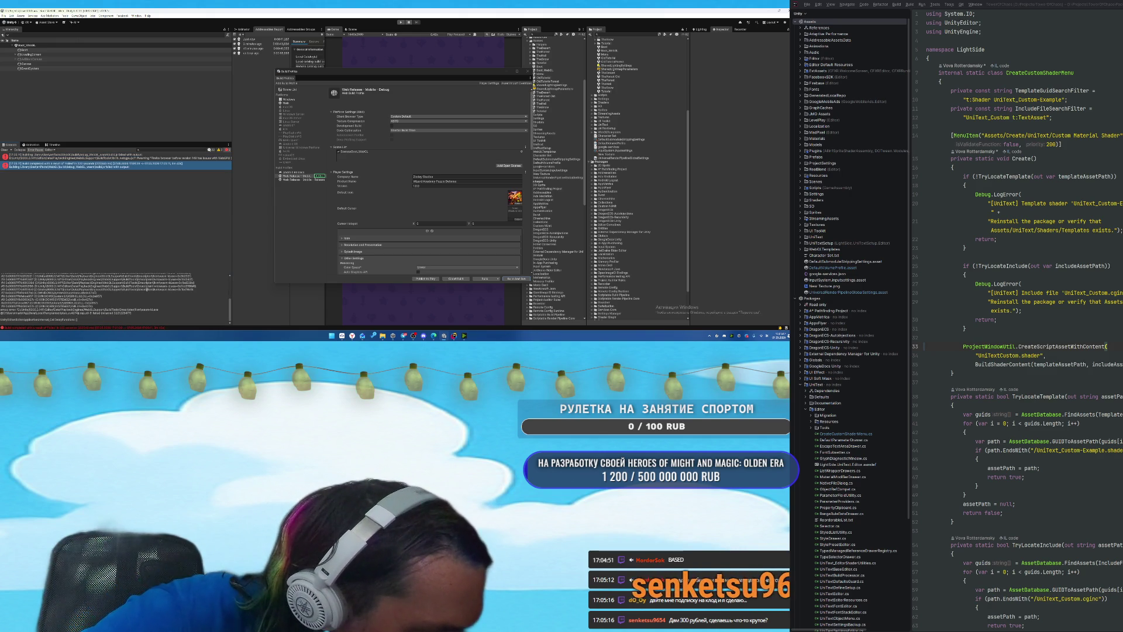
pyautogui.scroll(5, 114, 298)
pyautogui.hotkey('ctrl', 'a')
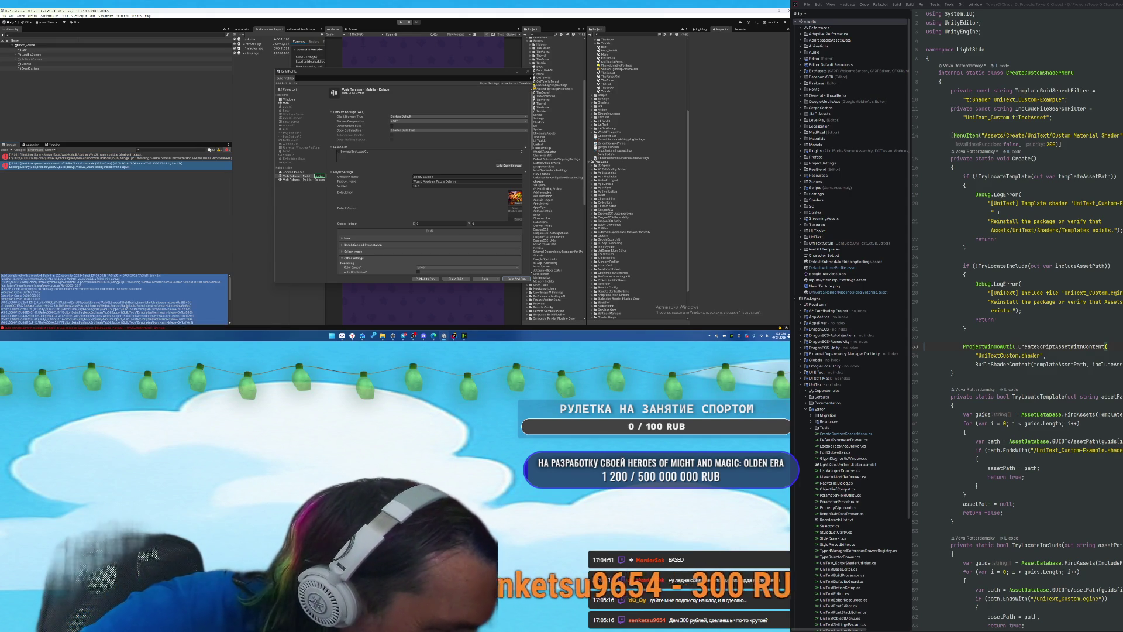
pyautogui.moveTo(352, 342)
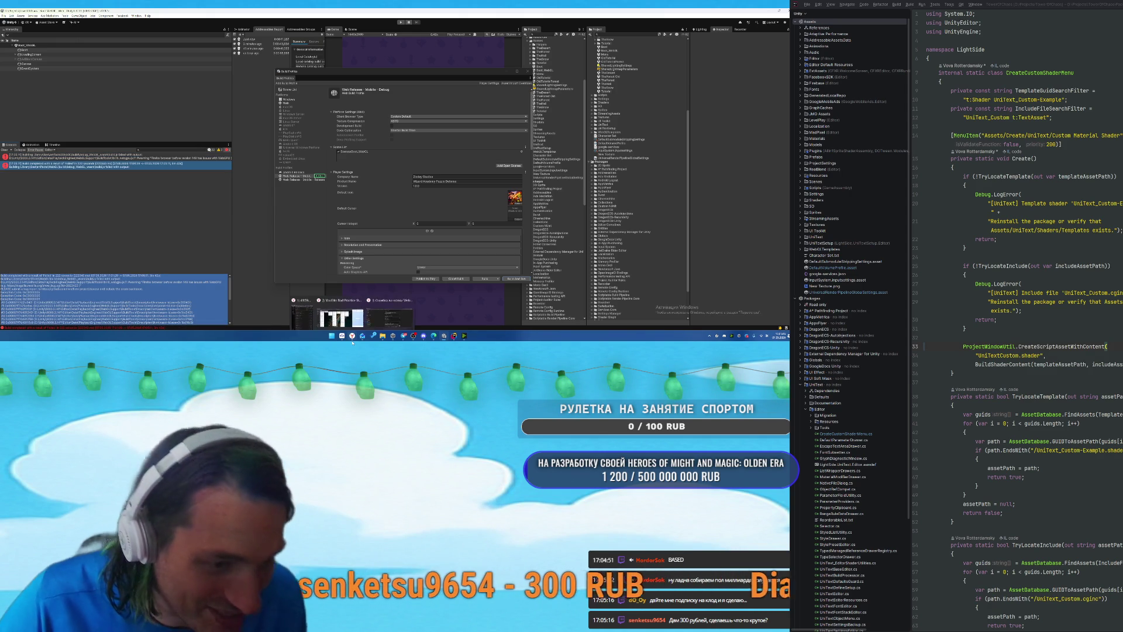
pyautogui.click(394, 316)
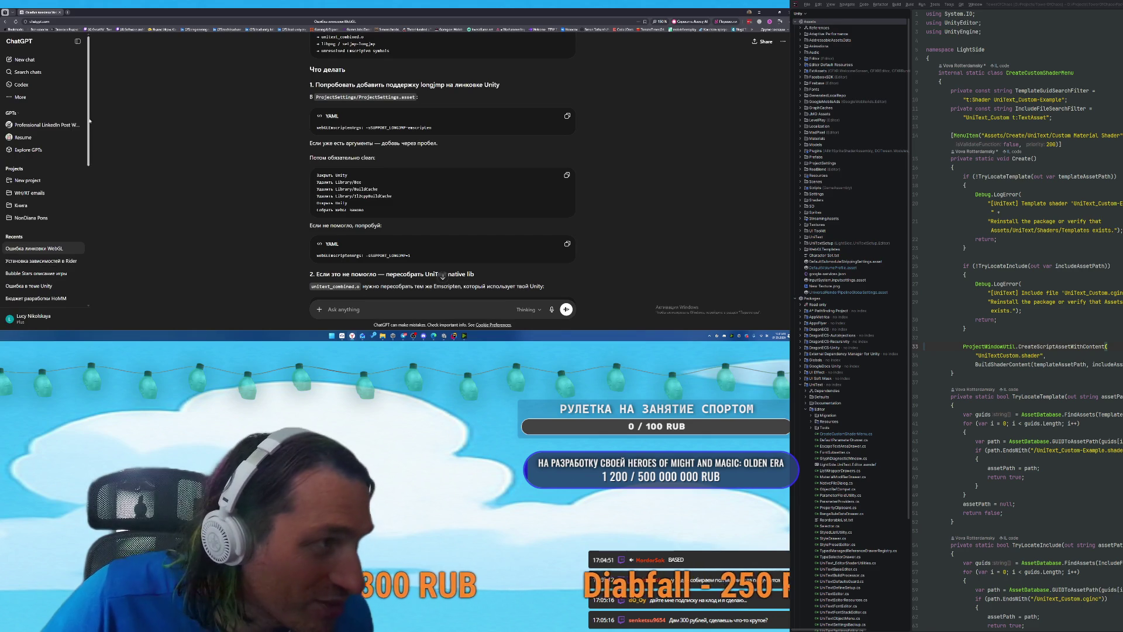
# In a new ChatGPT chat, paste and send the failed Unity WebGL build error log.
pyautogui.click(25, 60)
pyautogui.hotkey('ctrl', 'v')
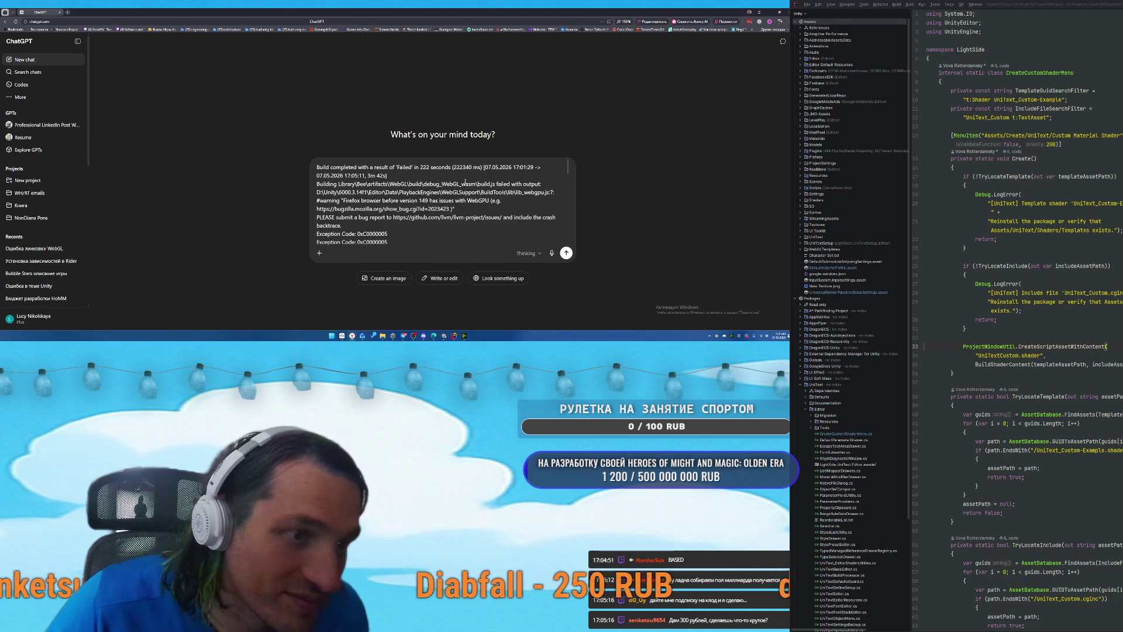
pyautogui.press('Return')
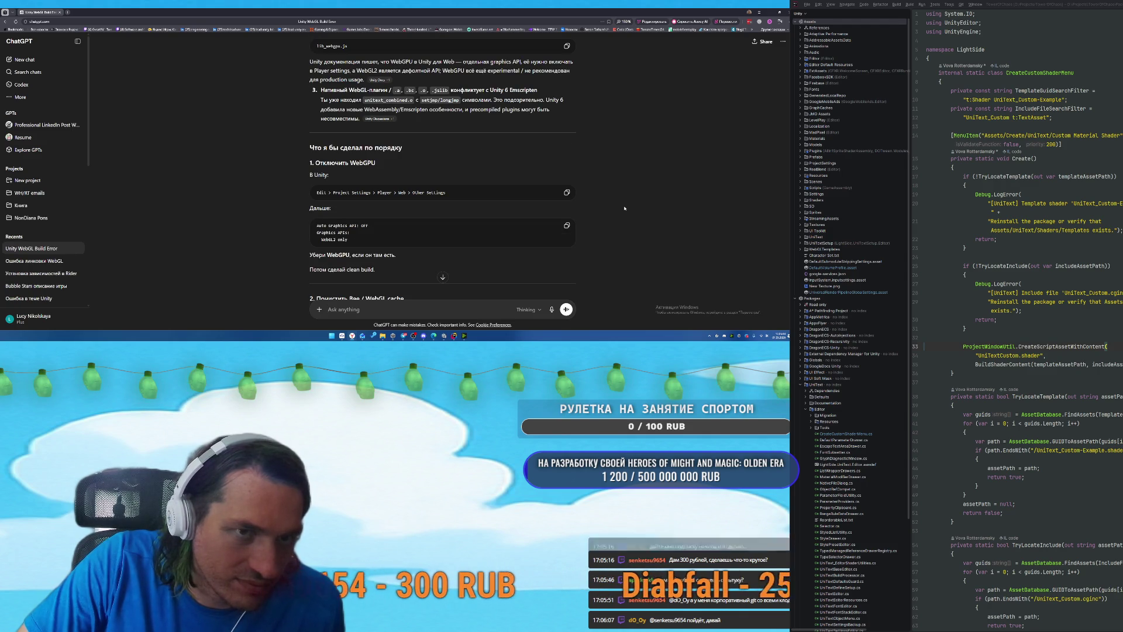
# Read ChatGPT's fixes down to disabling unitext, then return to Unity's Build Profiles window.
pyautogui.scroll(-2, 624, 207)
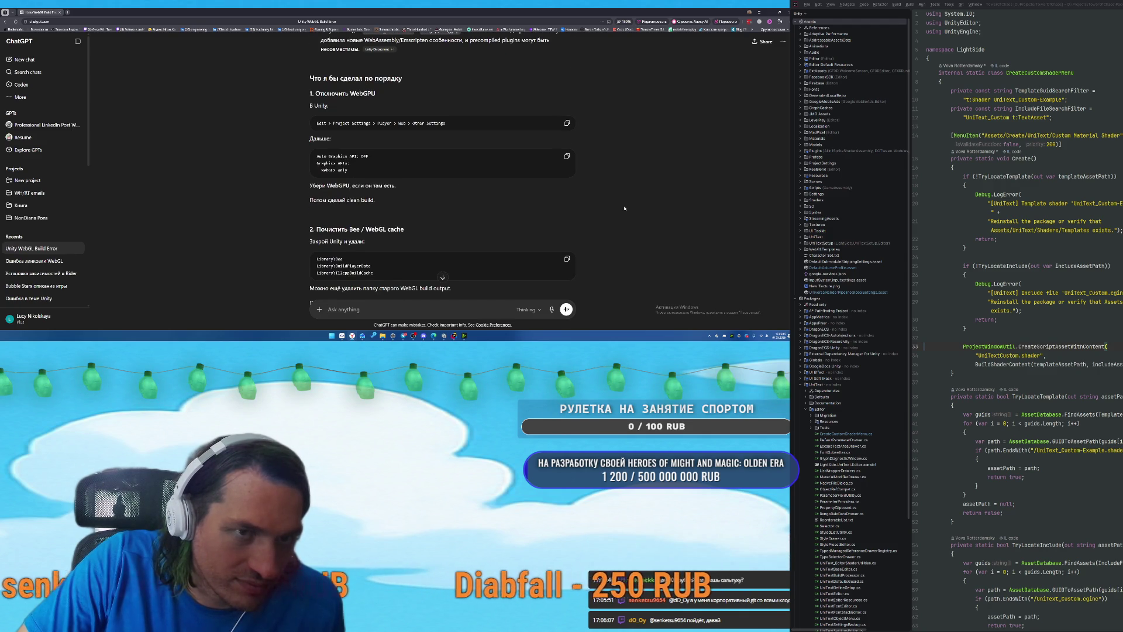
pyautogui.scroll(-1, 624, 208)
pyautogui.scroll(-2, 625, 207)
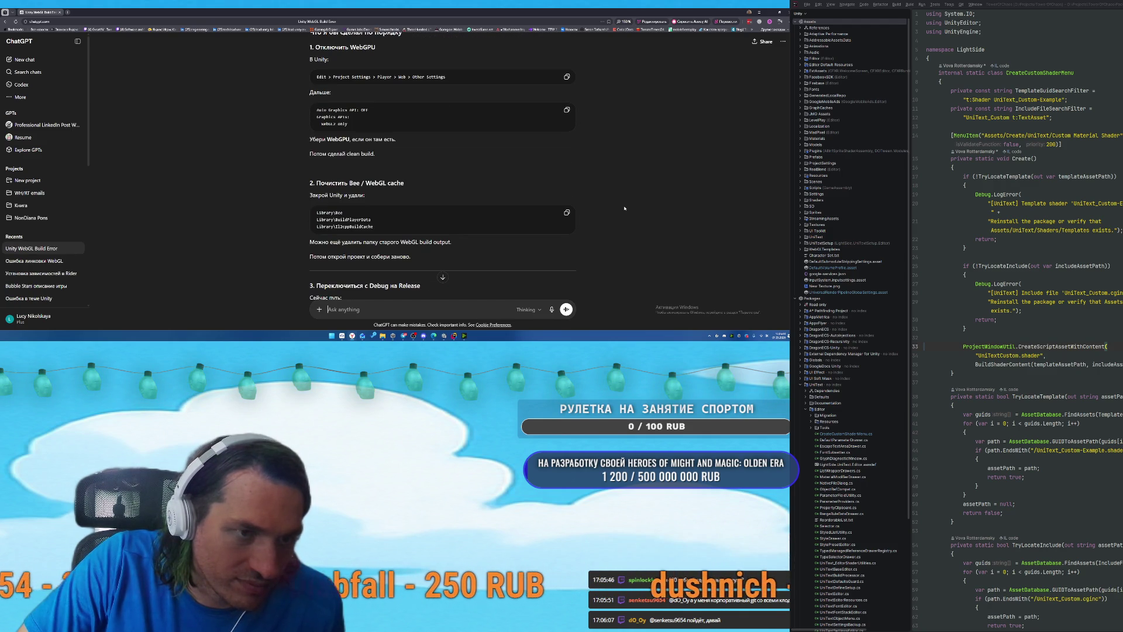
pyautogui.scroll(-3, 623, 216)
pyautogui.scroll(-3, 622, 216)
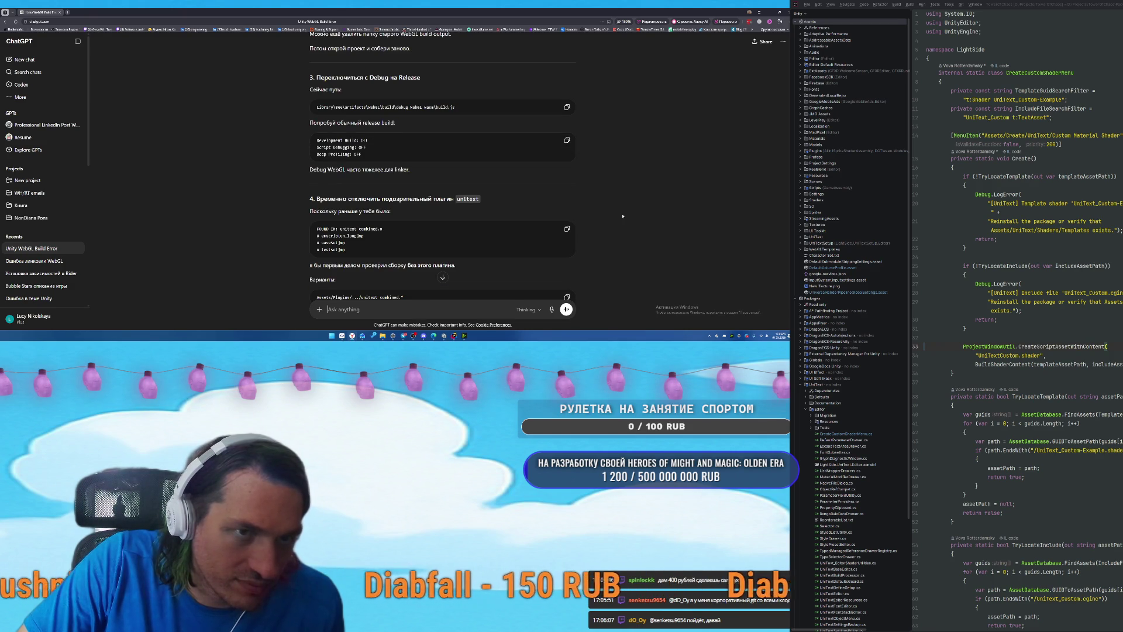
pyautogui.scroll(-2, 602, 195)
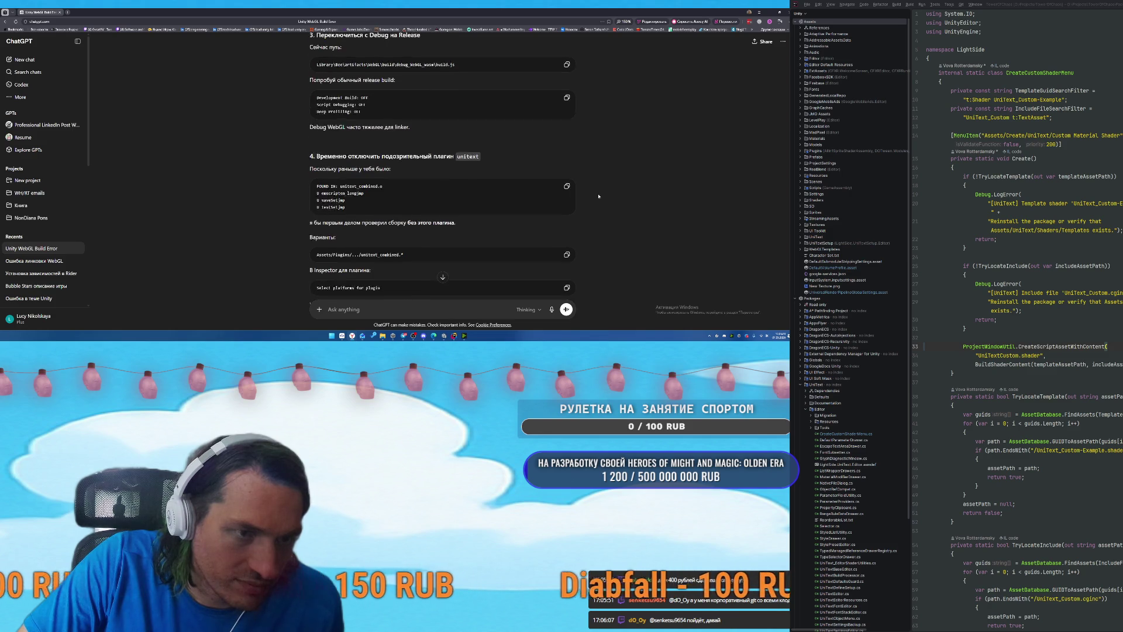
pyautogui.hotkey('alt', 'Tab')
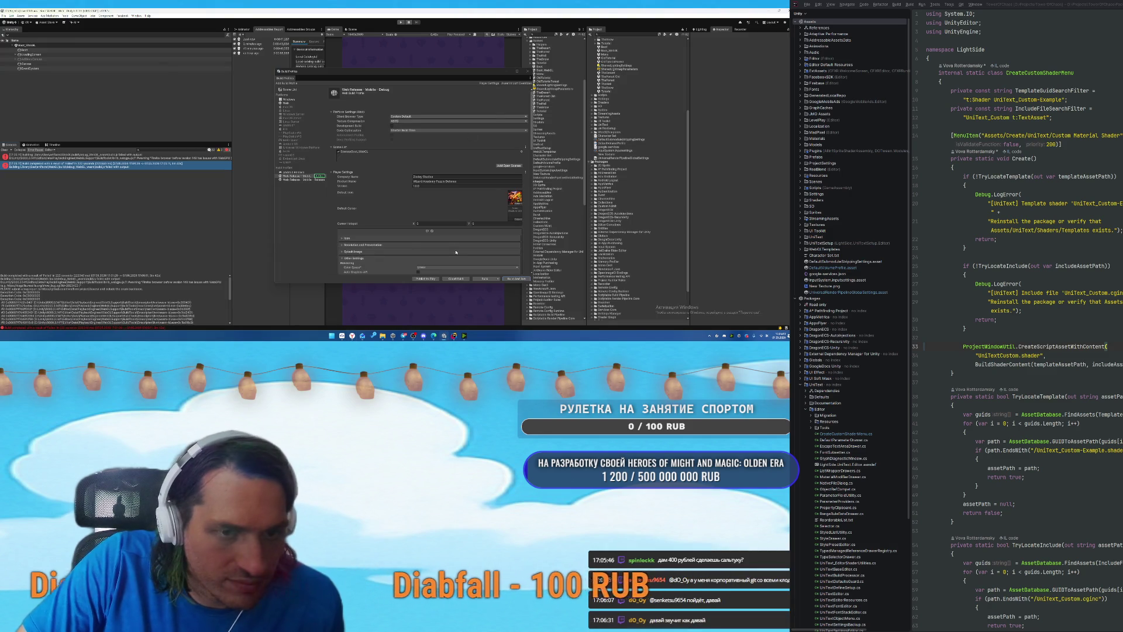
# Pick a different C++ Compiler Configuration in Player Settings' Other Settings.
pyautogui.scroll(-3, 470, 240)
pyautogui.scroll(-3, 469, 239)
pyautogui.scroll(-4, 469, 240)
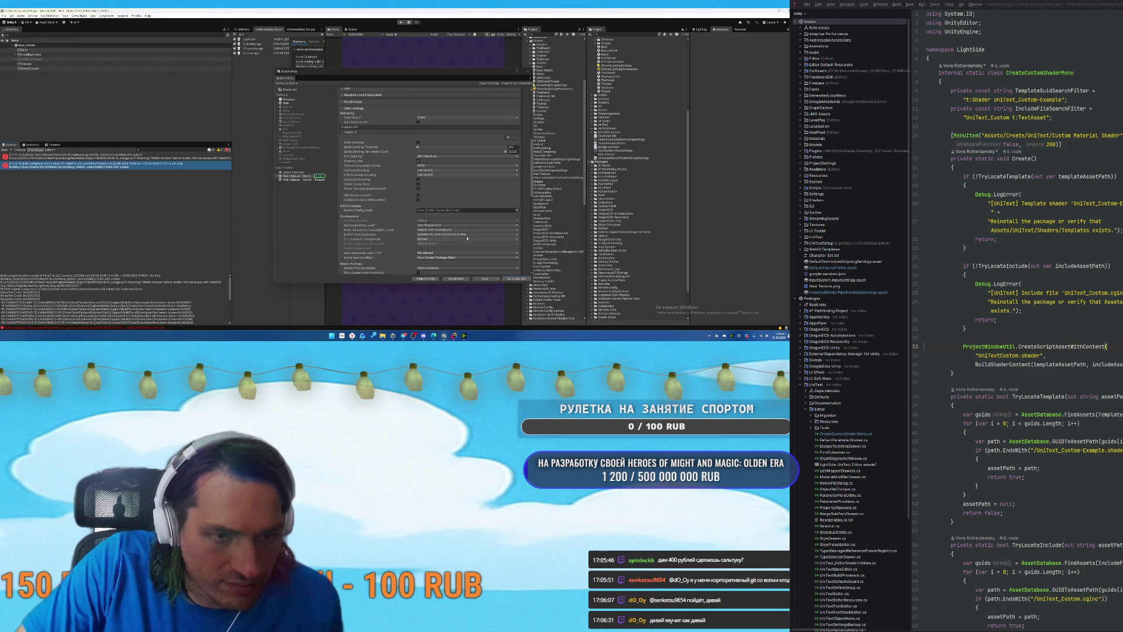
pyautogui.click(426, 202)
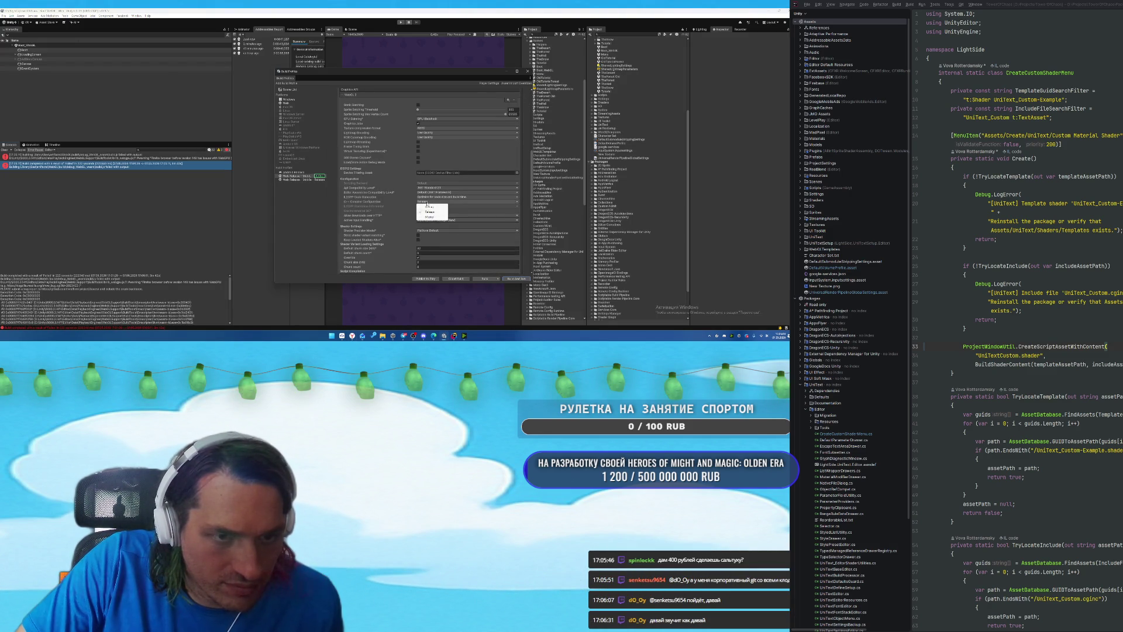
pyautogui.click(431, 216)
# Choose Build from the Build button's menu to open the build output folder dialog.
pyautogui.scroll(10, 381, 213)
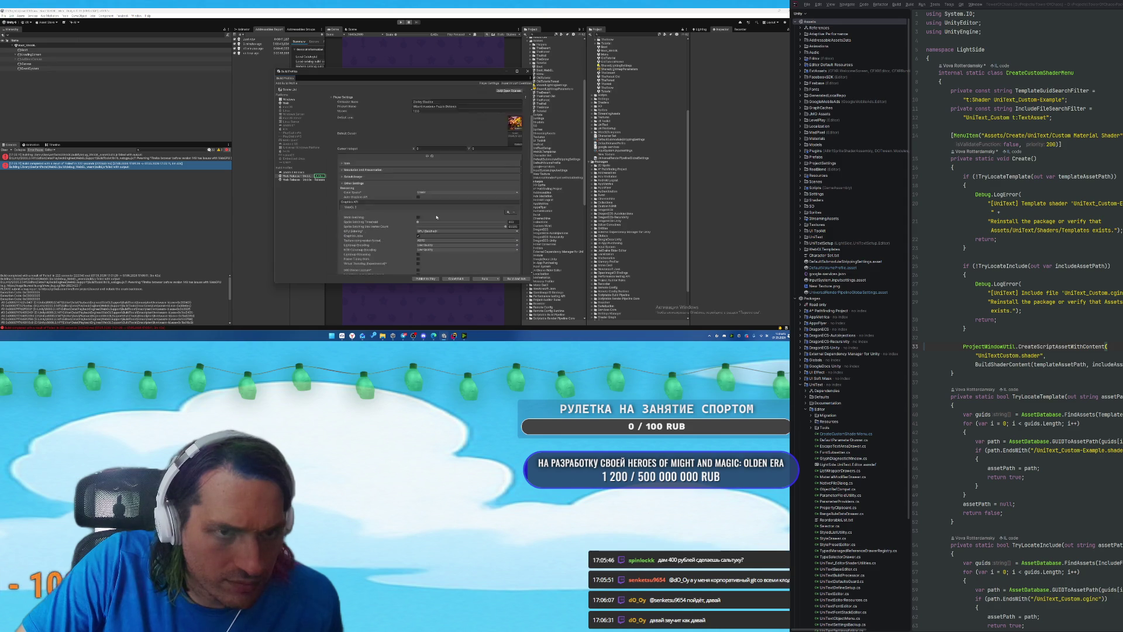
pyautogui.scroll(2, 375, 159)
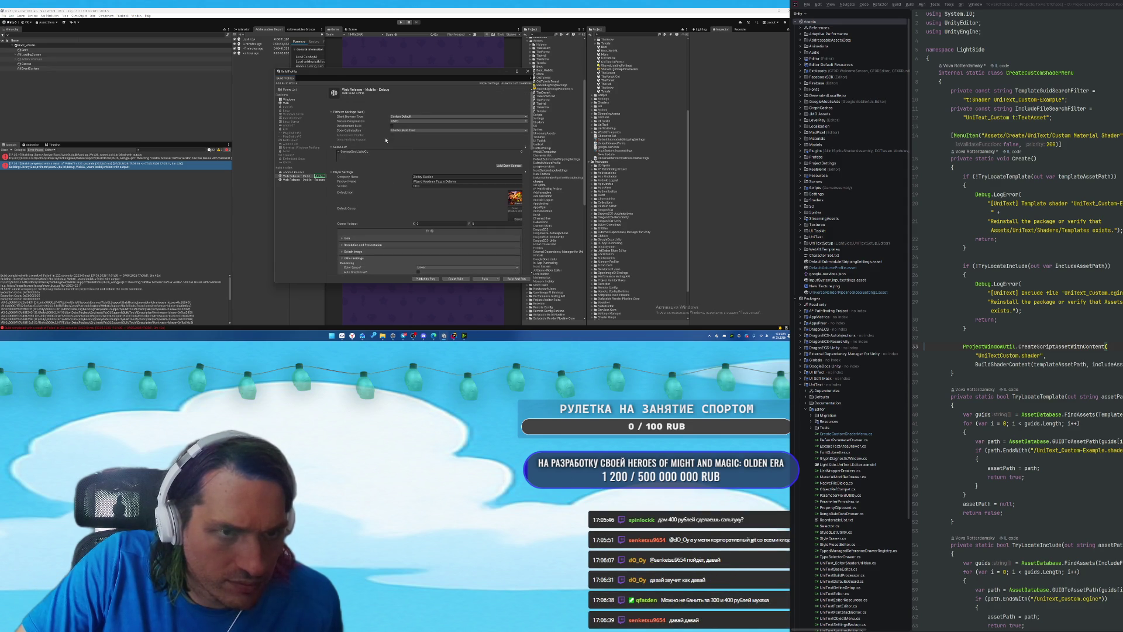
pyautogui.scroll(-10, 395, 137)
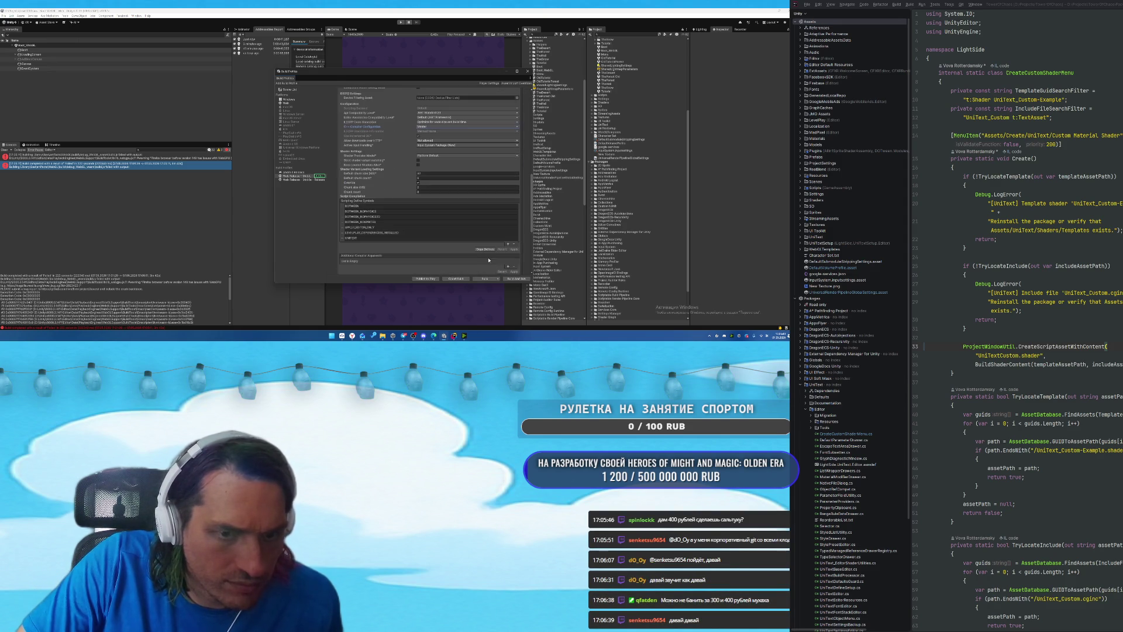
pyautogui.click(497, 278)
pyautogui.click(495, 289)
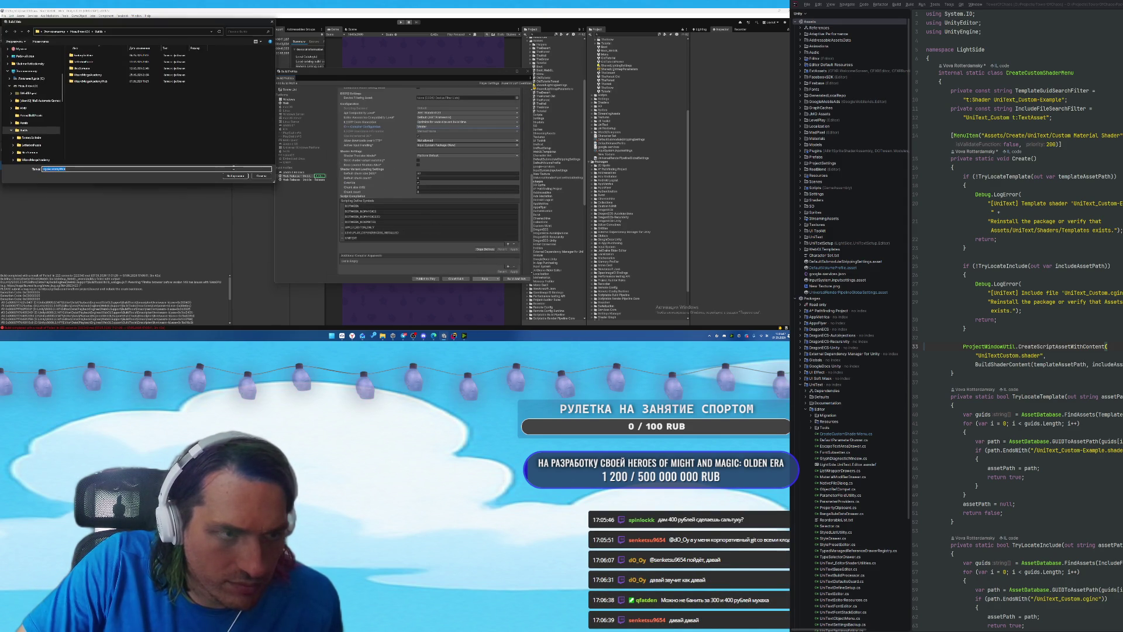
# Confirm the WebGL build output folder, then return to the ChatGPT build-error chat.
pyautogui.click(236, 177)
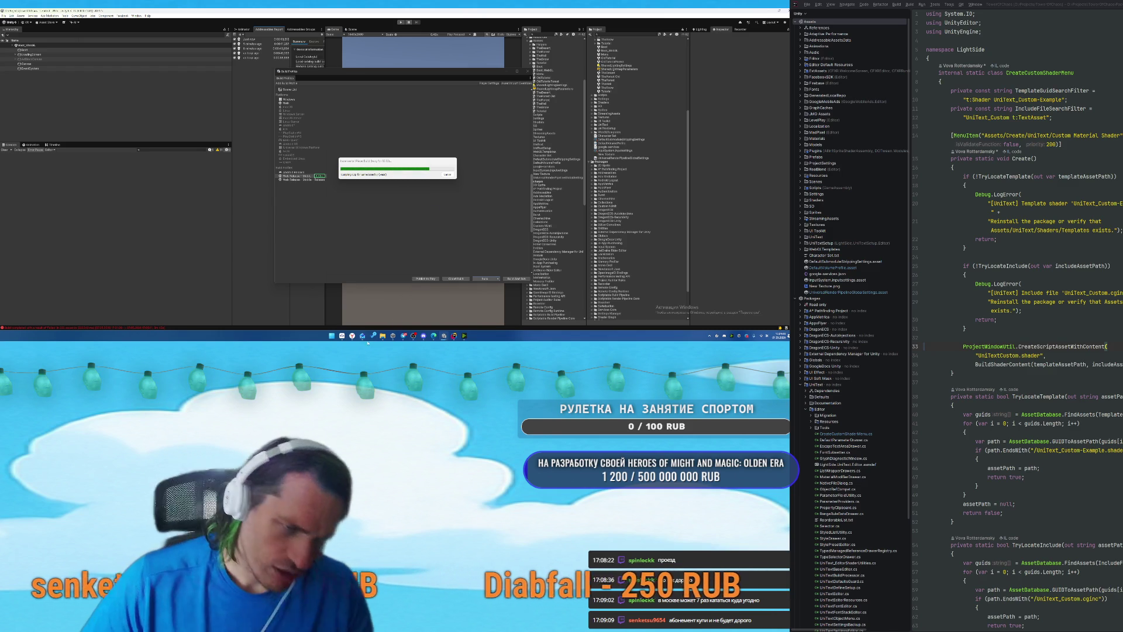
pyautogui.click(383, 295)
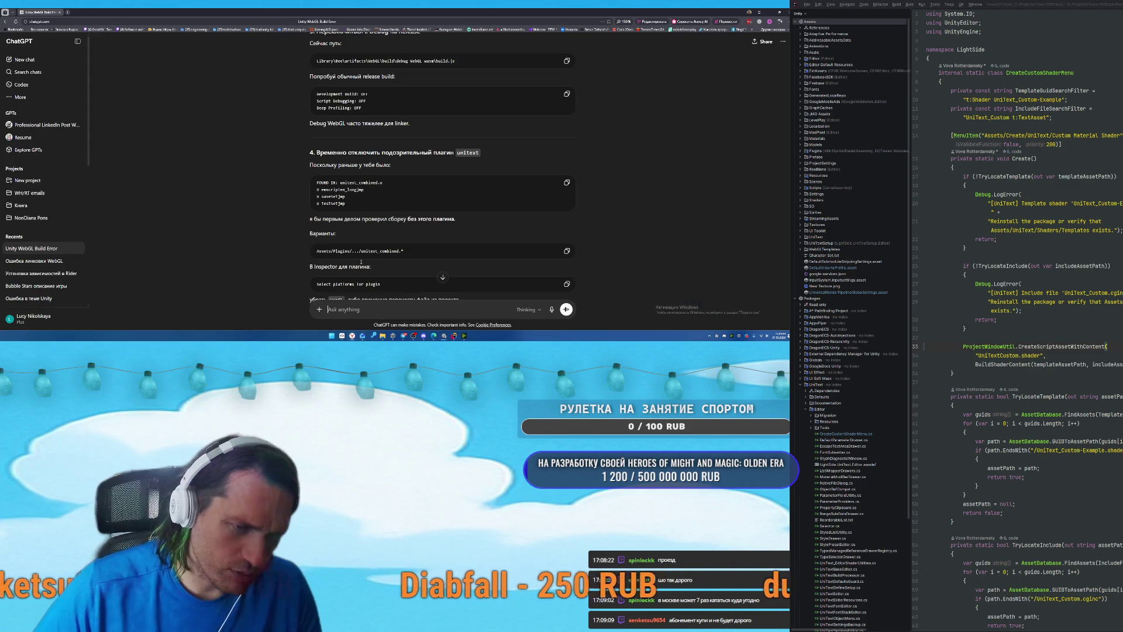
# In a new chat, ask in Russian which London metro pass minimises long-term cost per trip.
pyautogui.click(23, 60)
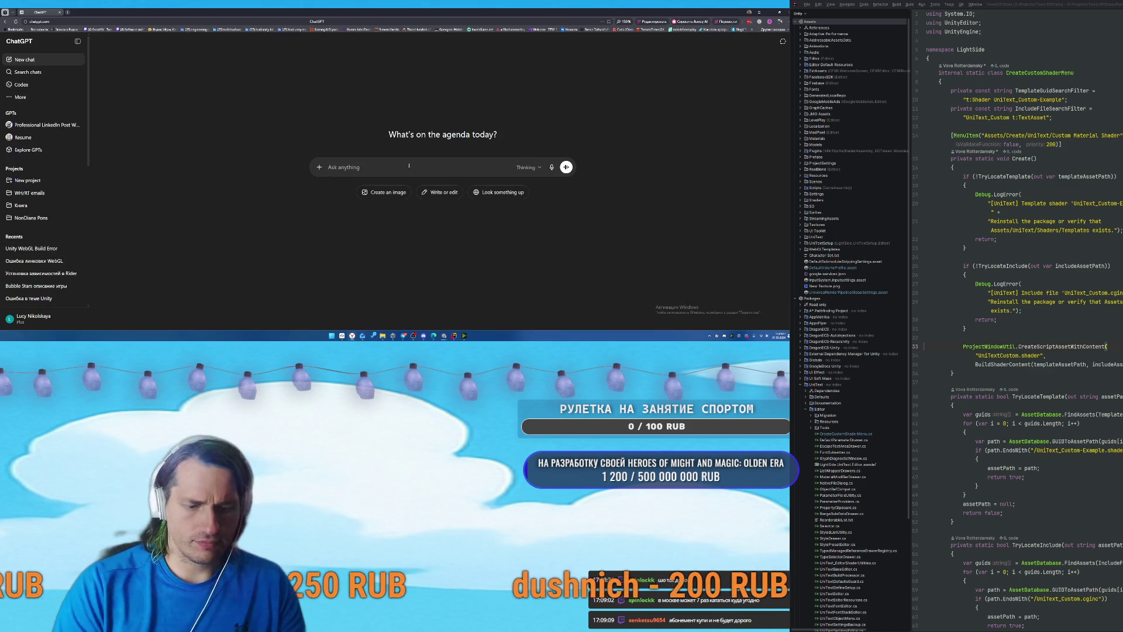
pyautogui.press('BackSpace')
pyautogui.write('какой а')
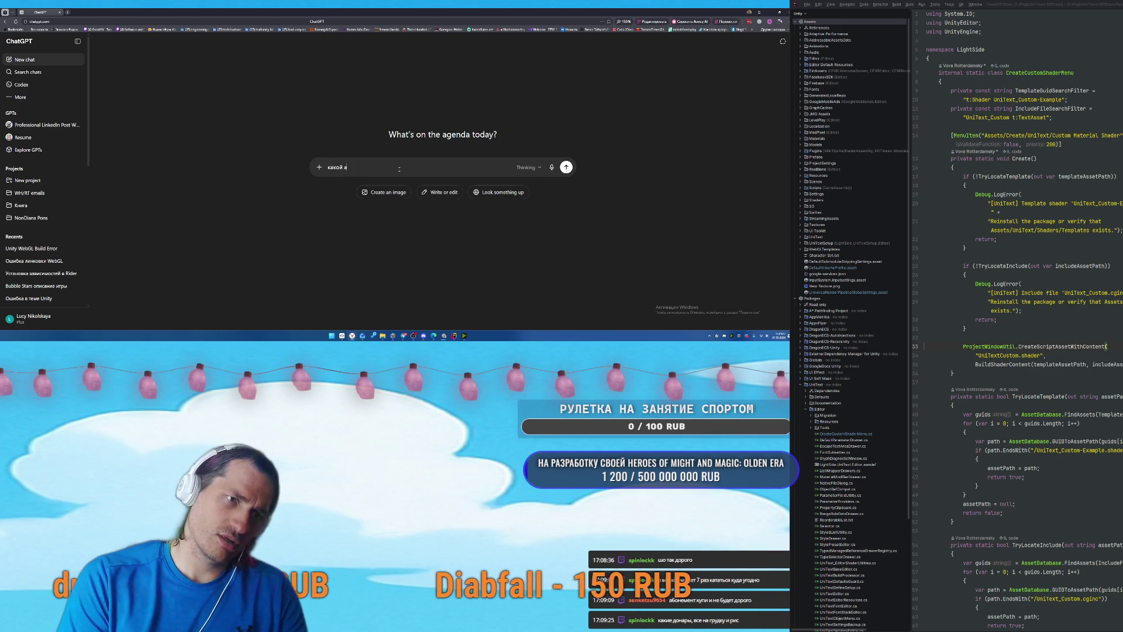
pyautogui.write('бонимен')
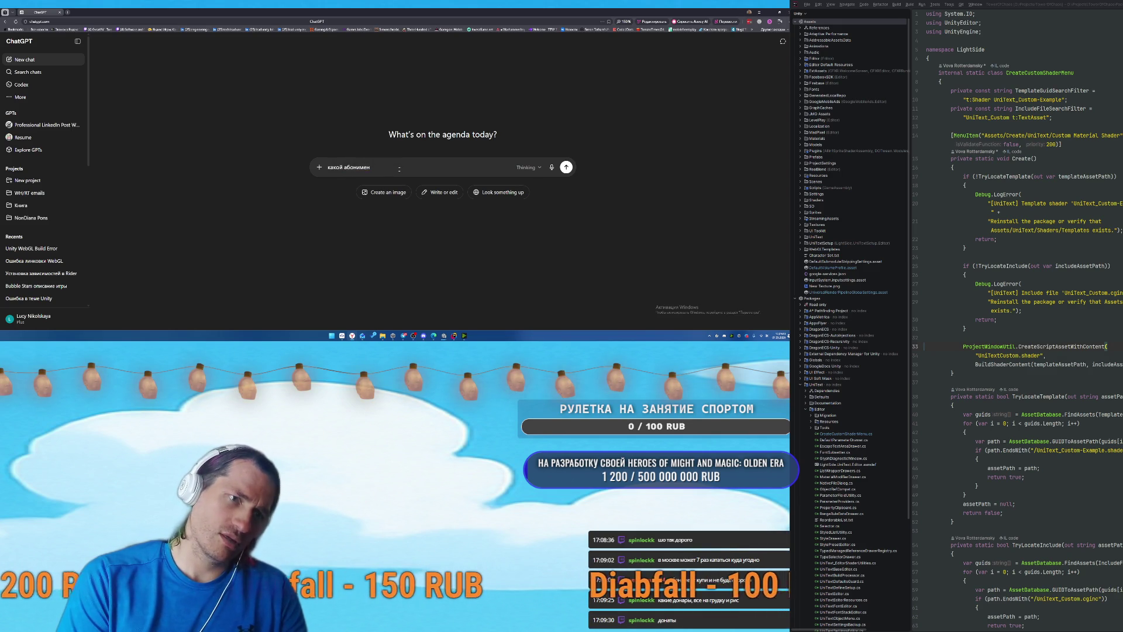
pyautogui.press('BackSpace')
pyautogui.press('BackSpace')
pyautogui.press('BackSpace')
pyautogui.write('емент на метро в лондон')
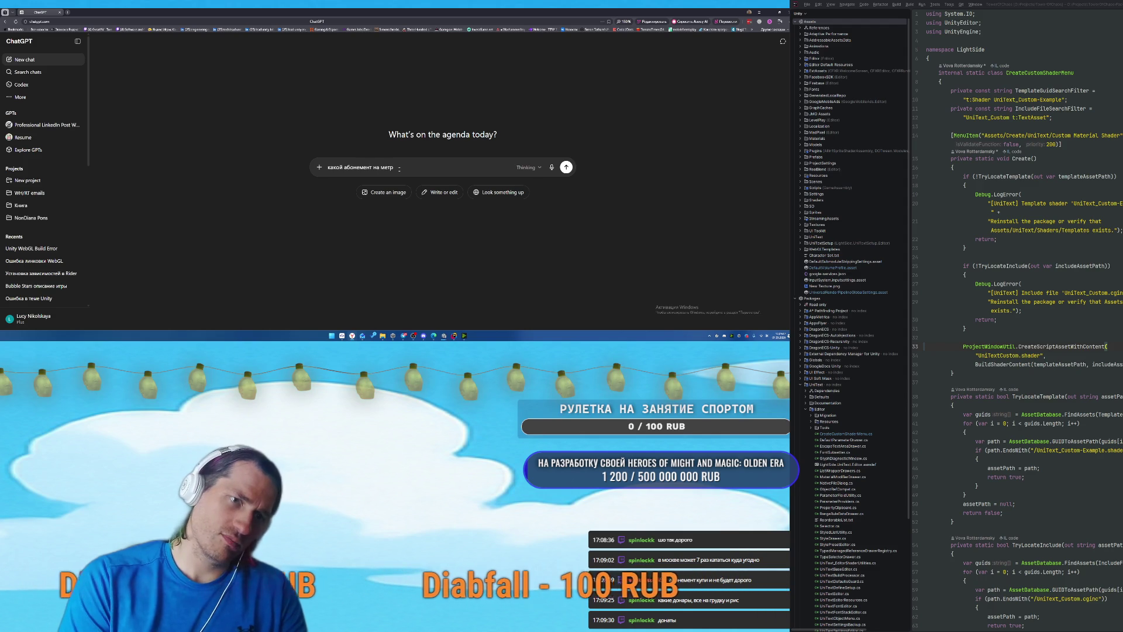
pyautogui.write('е надо купить чтобы в долгоср')
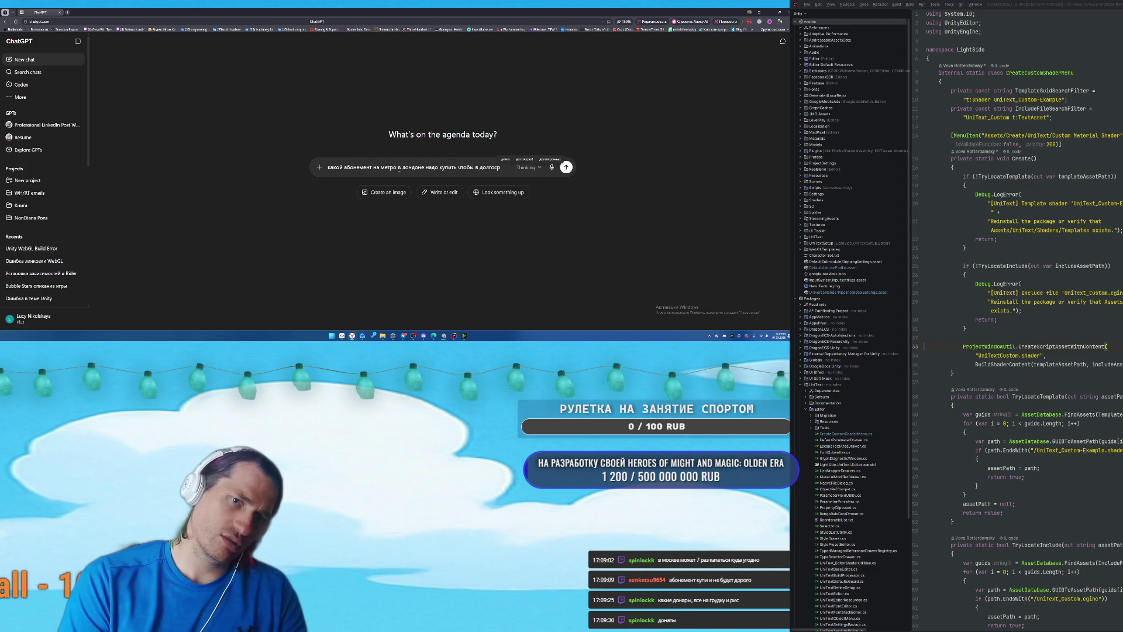
pyautogui.write('очной перспе')
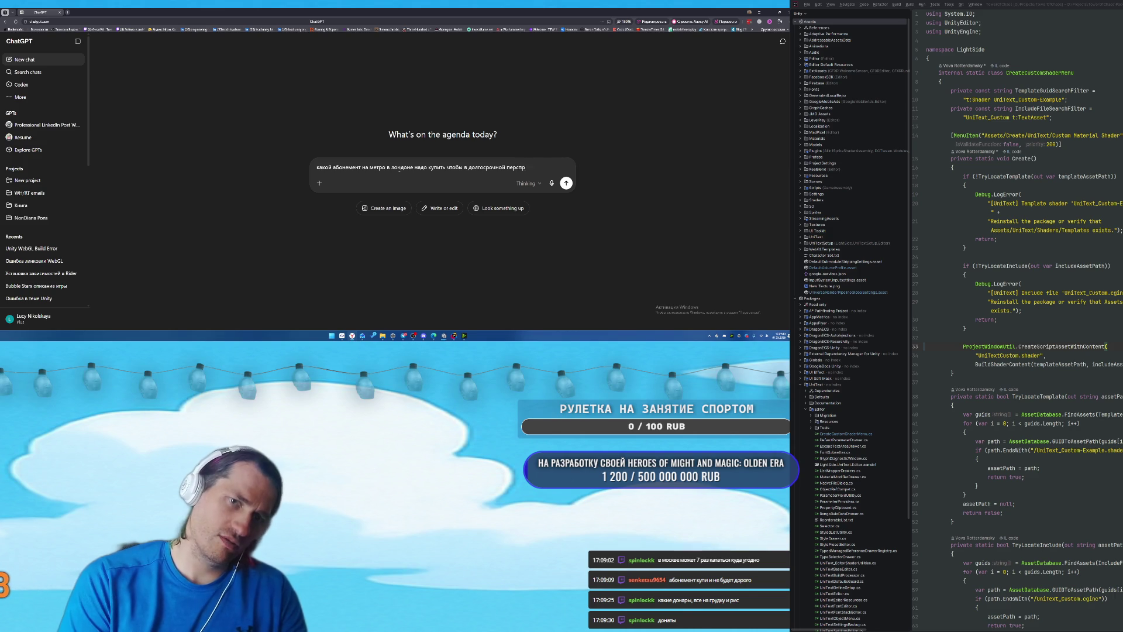
pyautogui.write('ктиве цена ')
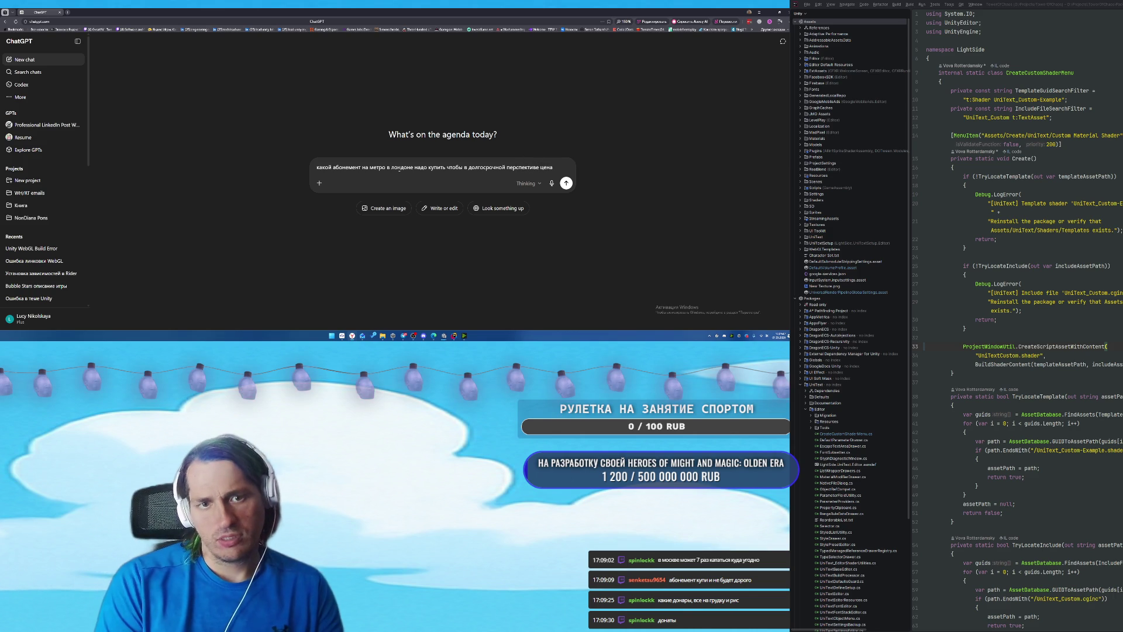
pyautogui.write('одной поездки')
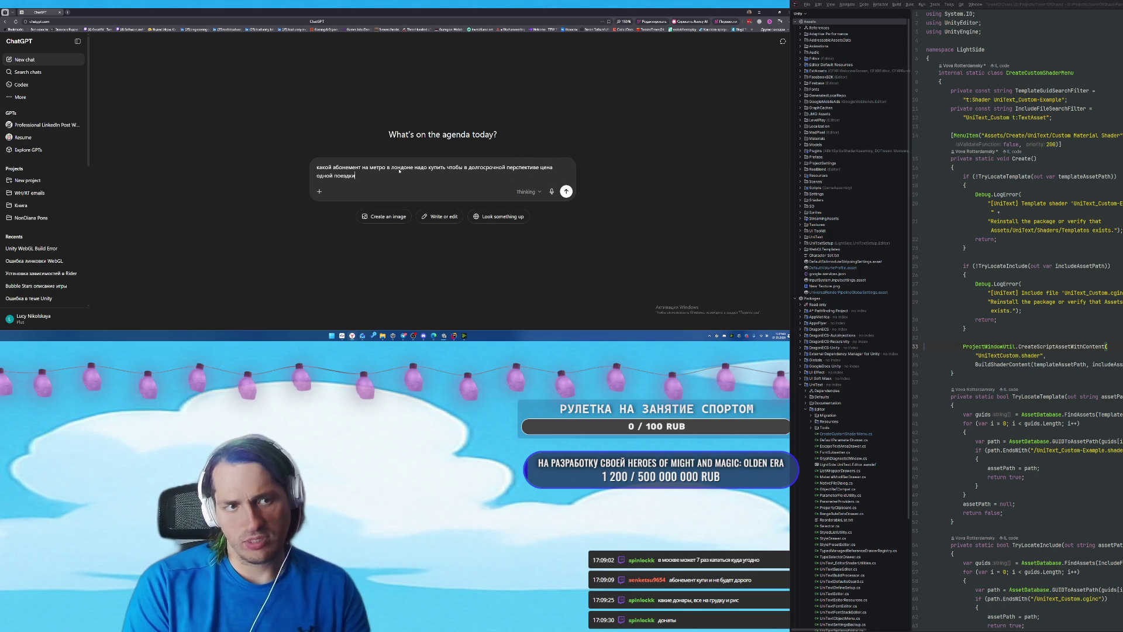
pyautogui.write(' была минимальной')
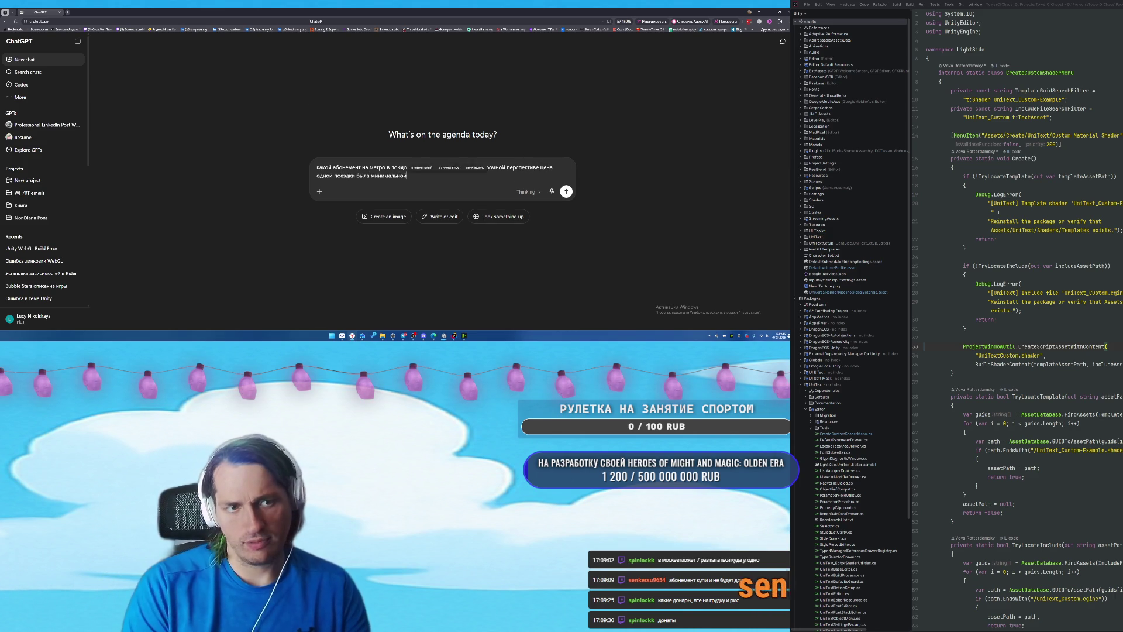
pyautogui.press('Return')
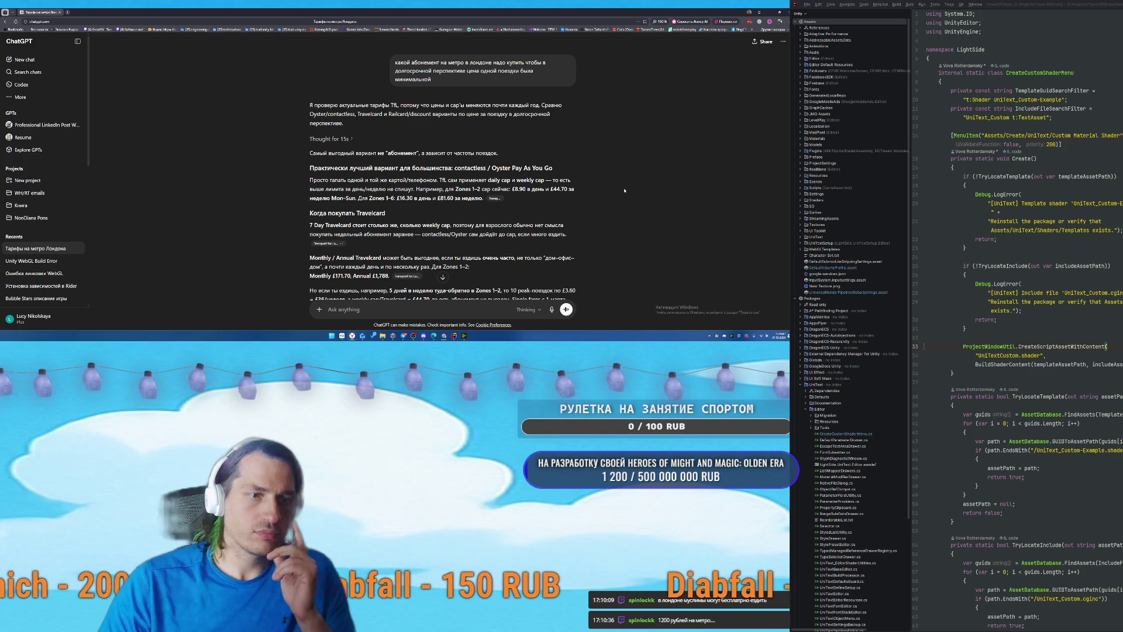
# Read ChatGPT's reply comparing a London Travelcard with contactless pay-as-you-go through to its end.
pyautogui.scroll(-2, 632, 185)
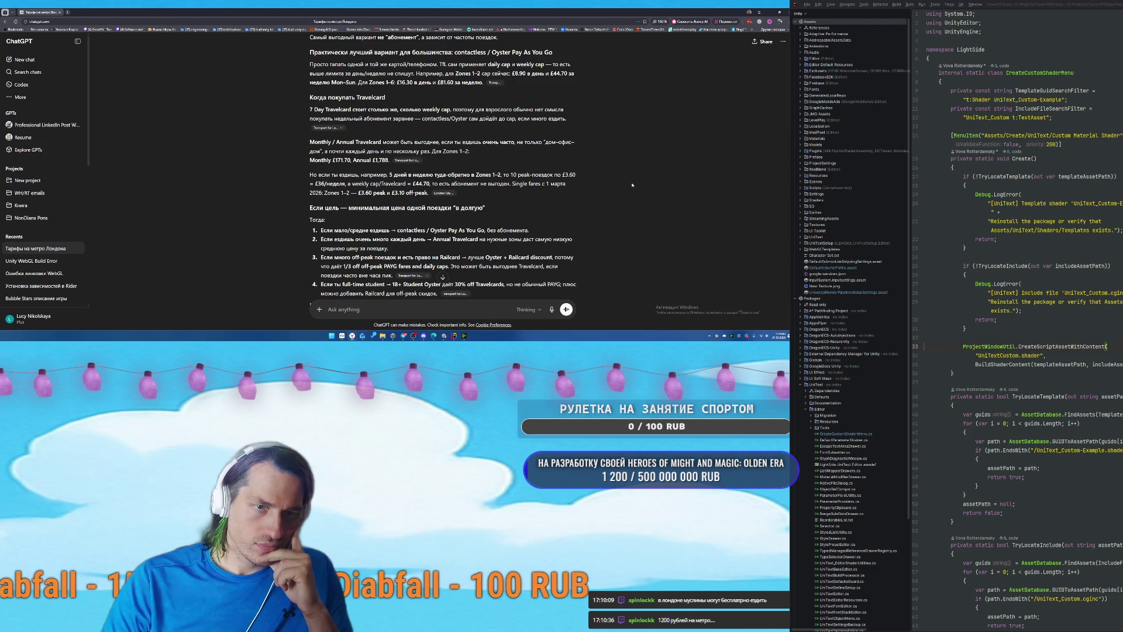
pyautogui.scroll(-1, 632, 185)
pyautogui.scroll(-1, 632, 185)
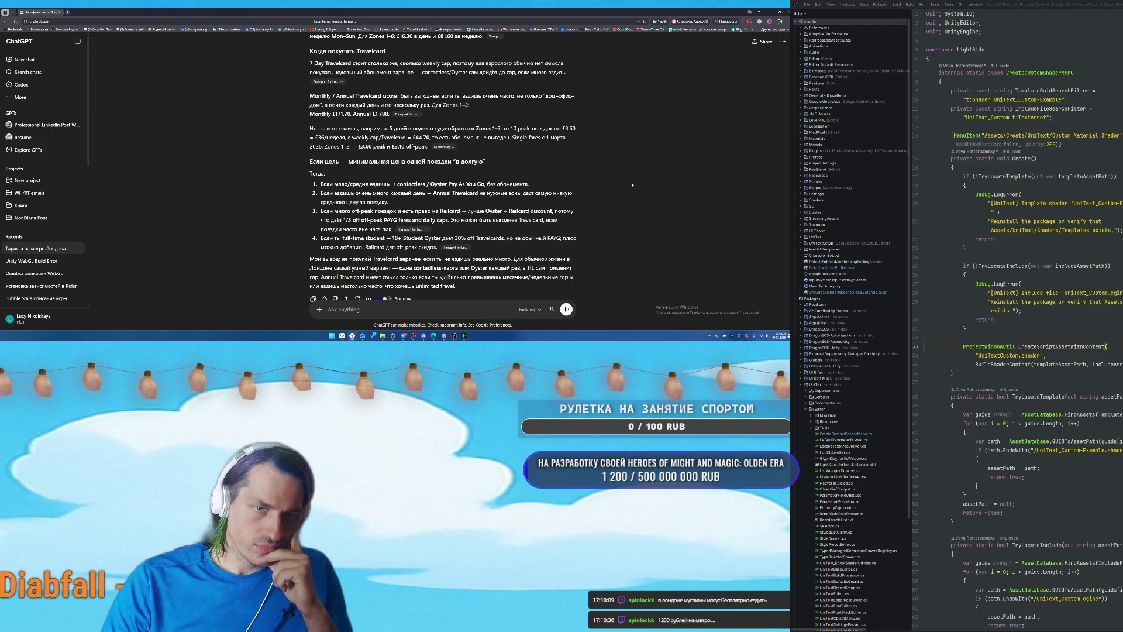
pyautogui.scroll(-1, 632, 185)
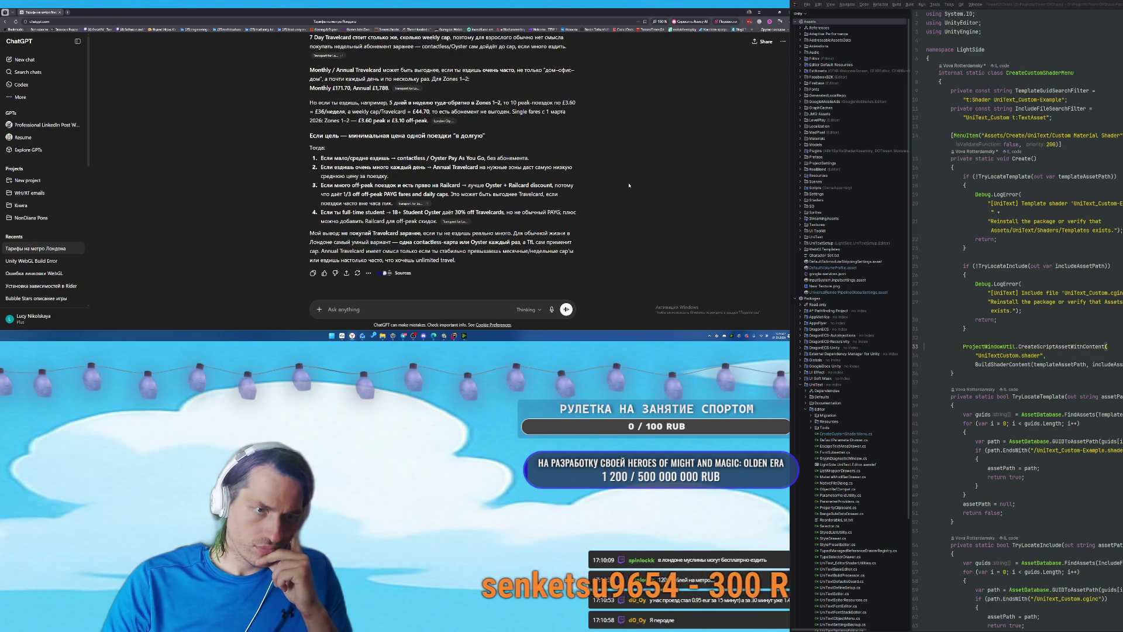
pyautogui.scroll(3, 630, 186)
pyautogui.scroll(-2, 631, 187)
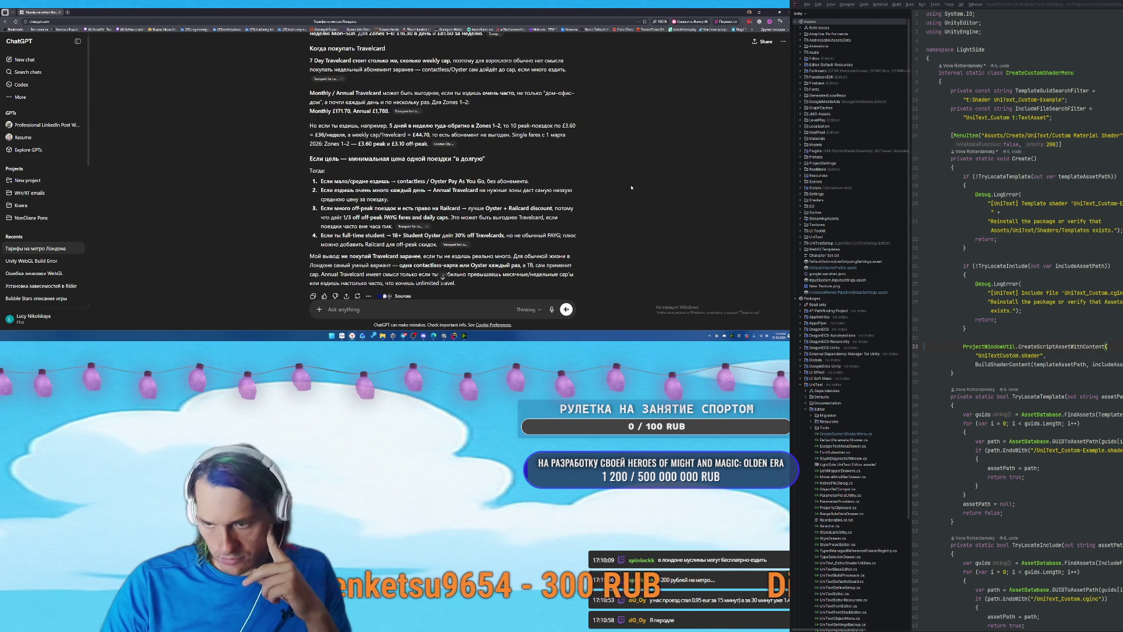
pyautogui.scroll(-1, 632, 187)
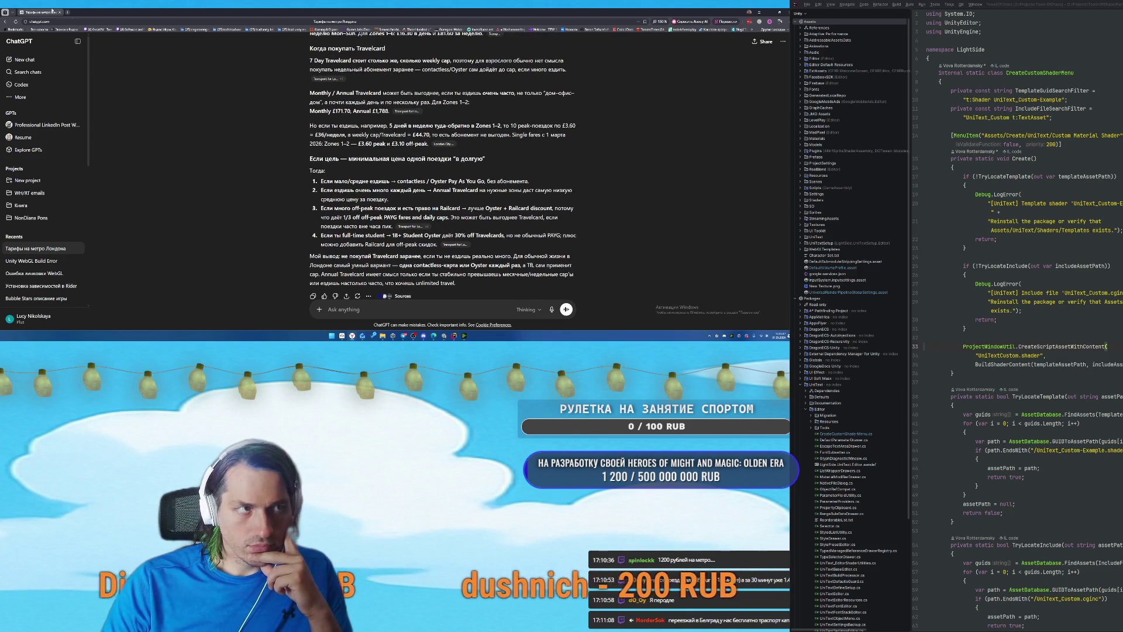
# Select the full Bee build-failure error text in Unity's Console, then bring back the YouGile board.
pyautogui.doubleClick(686, 10)
pyautogui.hotkey('alt', 'Tab')
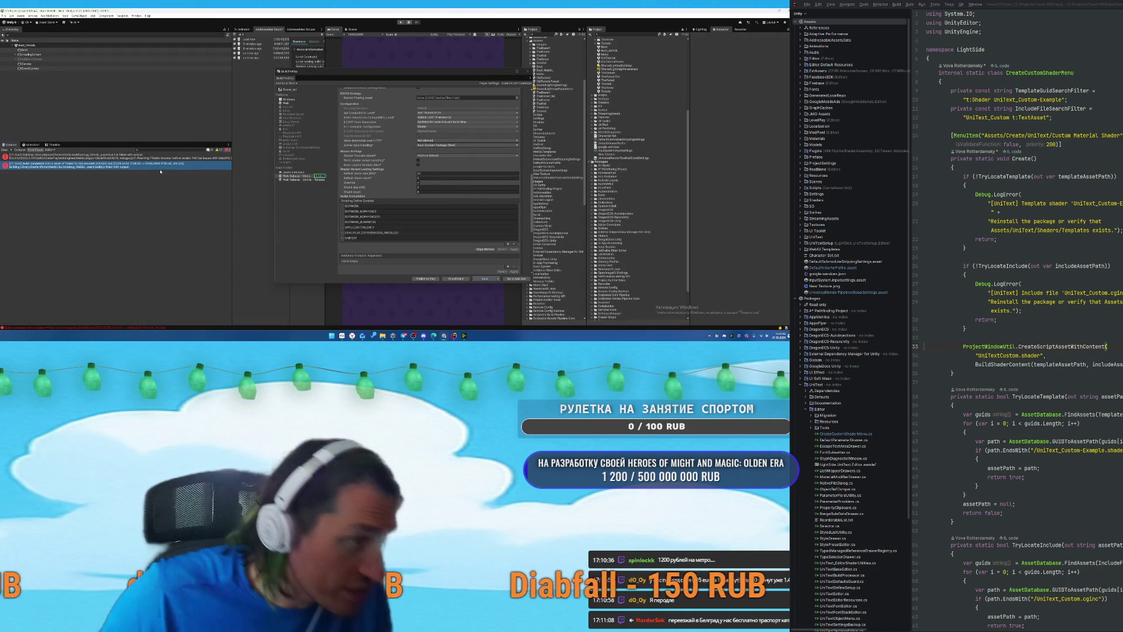
pyautogui.scroll(-3, 113, 311)
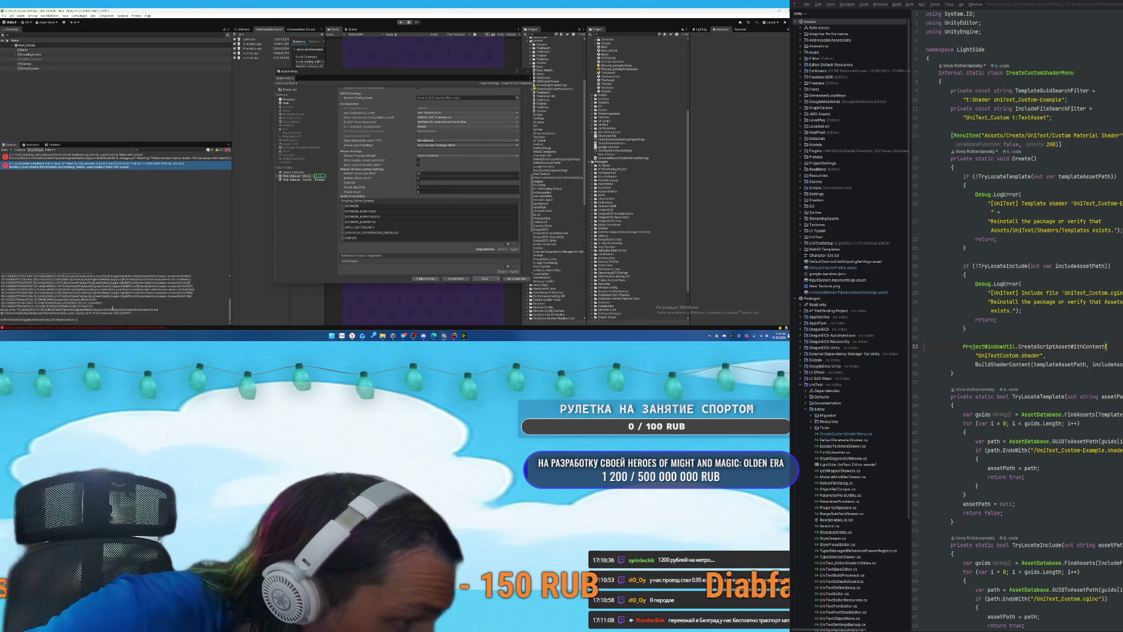
pyautogui.scroll(2, 176, 311)
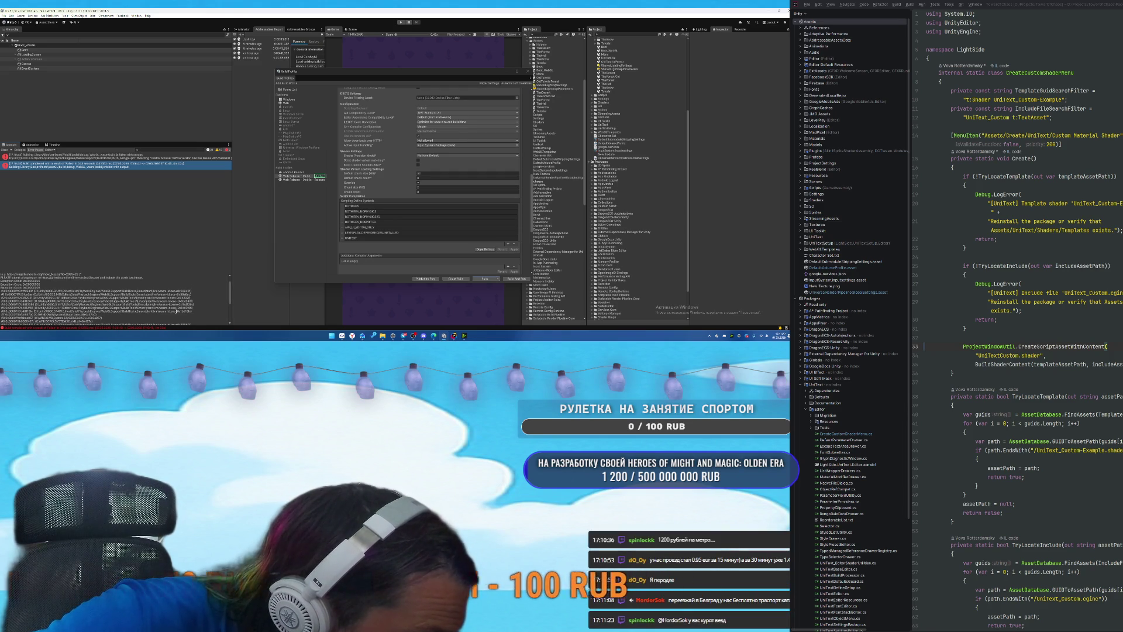
pyautogui.scroll(3, 137, 288)
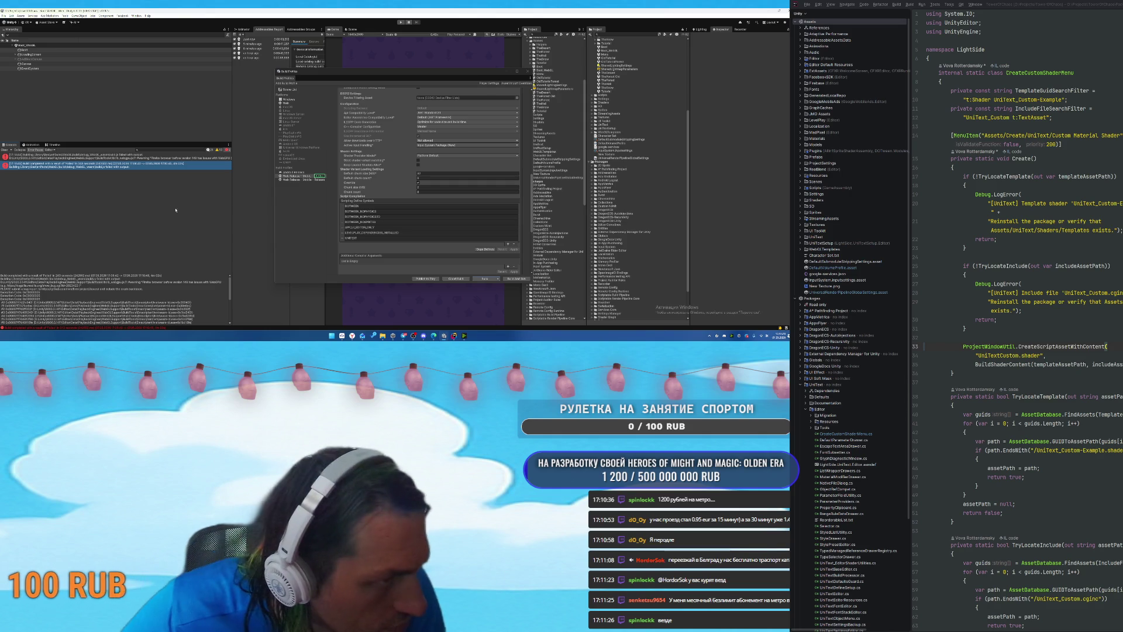
pyautogui.press('Up')
pyautogui.moveTo(143, 290); pyautogui.dragTo(175, 306)
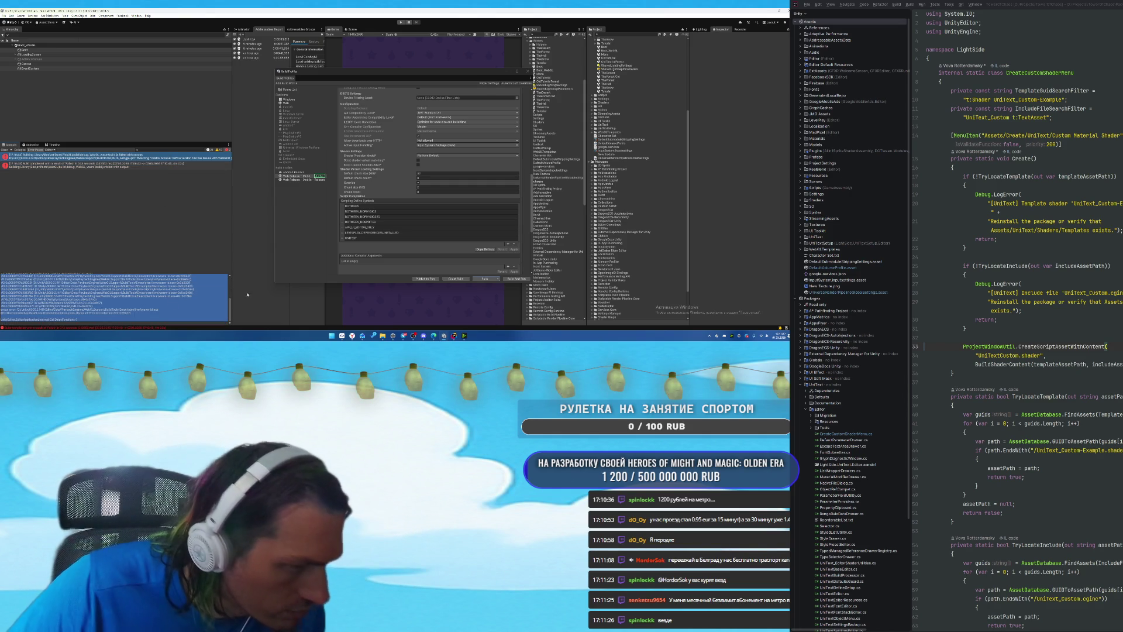
pyautogui.click(353, 335)
pyautogui.moveTo(370, 335)
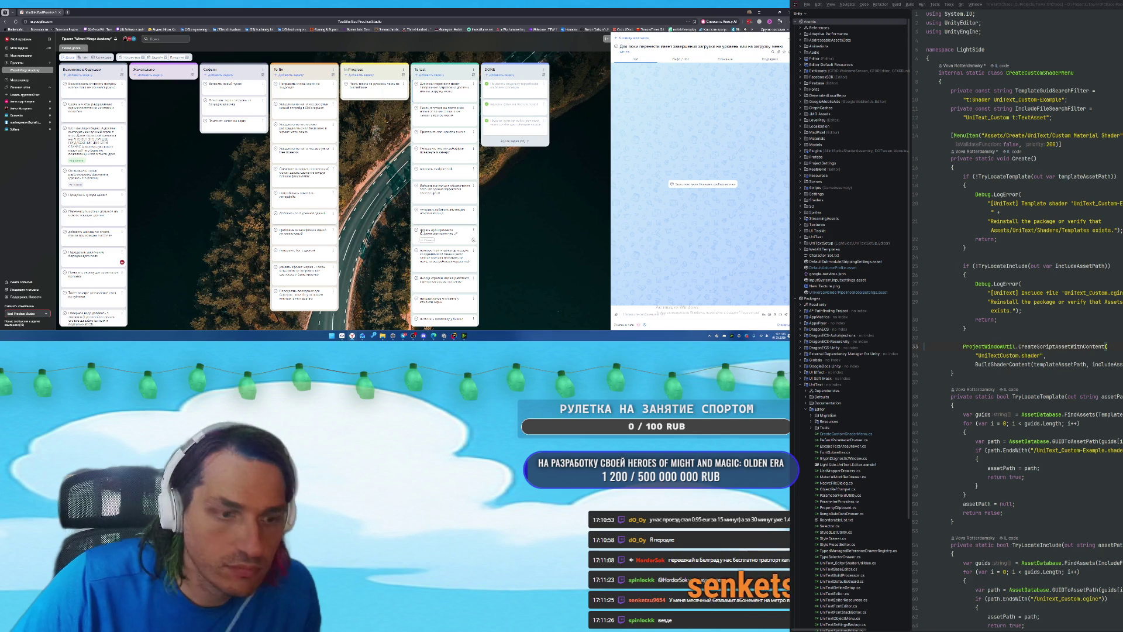
# Load ChatGPT in a new tab and reopen the 'Unity WebGL Build Error' conversation.
pyautogui.click(68, 12)
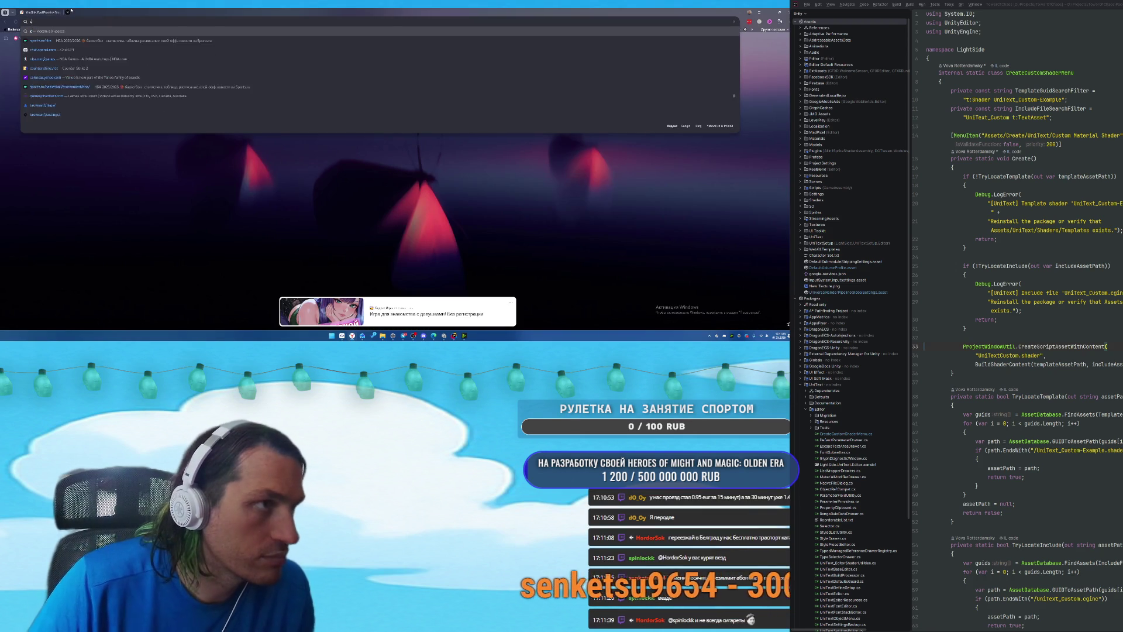
pyautogui.write('hatgpt.com')
pyautogui.press('Return')
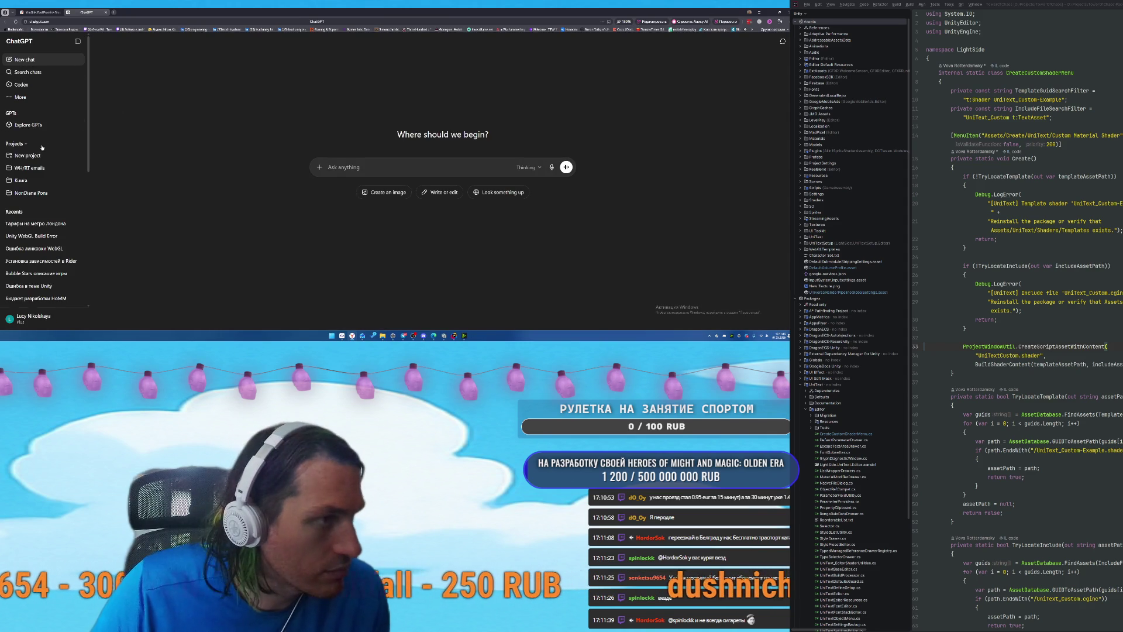
pyautogui.click(36, 261)
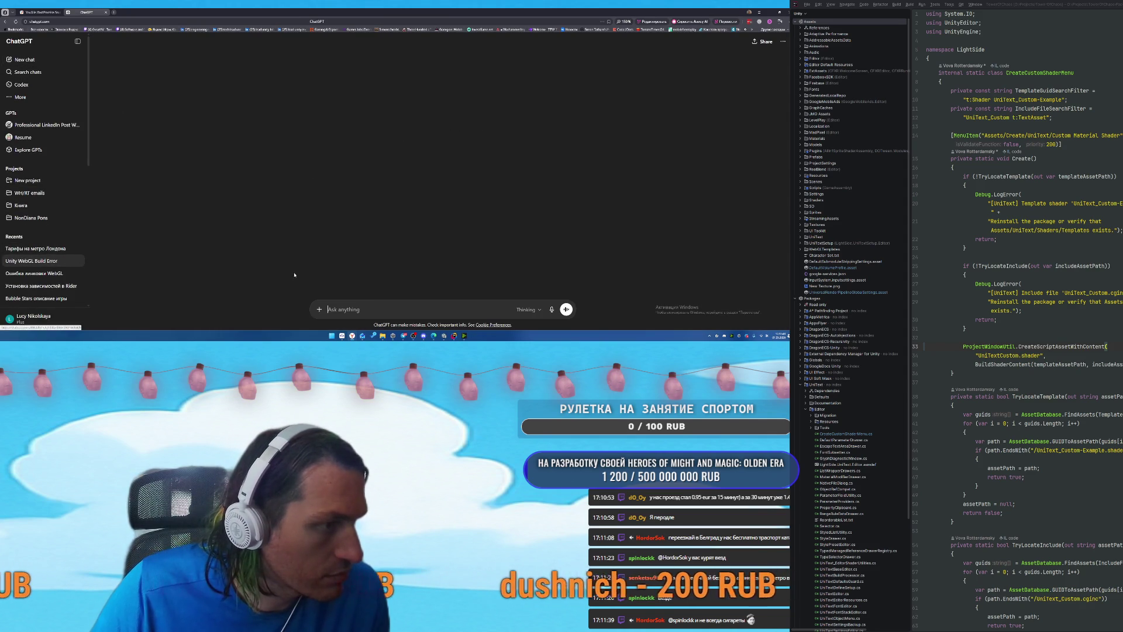
# Paste the copied WebGL build-error log into the chat, send it, and expand the full message.
pyautogui.hotkey('ctrl', 'v')
pyautogui.press('Return')
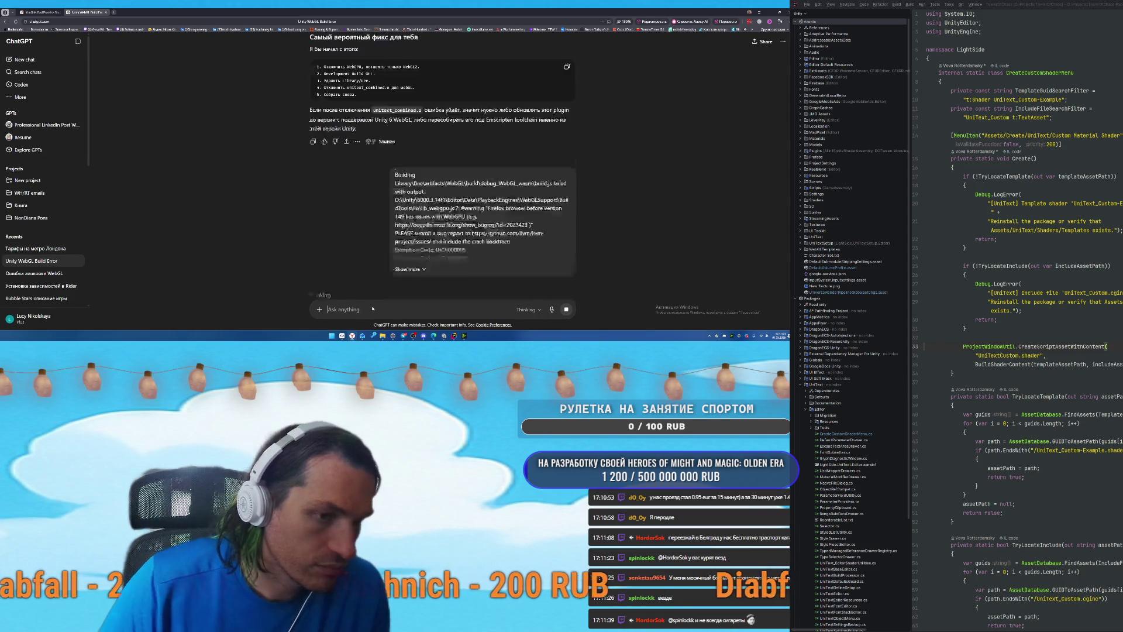
pyautogui.scroll(1, 527, 187)
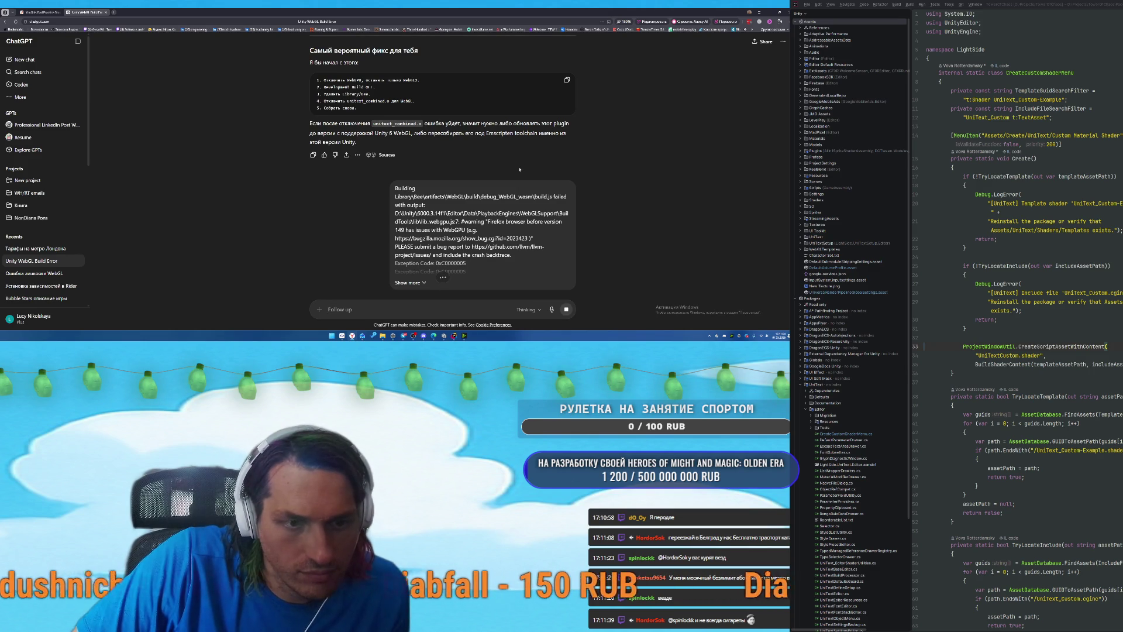
pyautogui.click(483, 223)
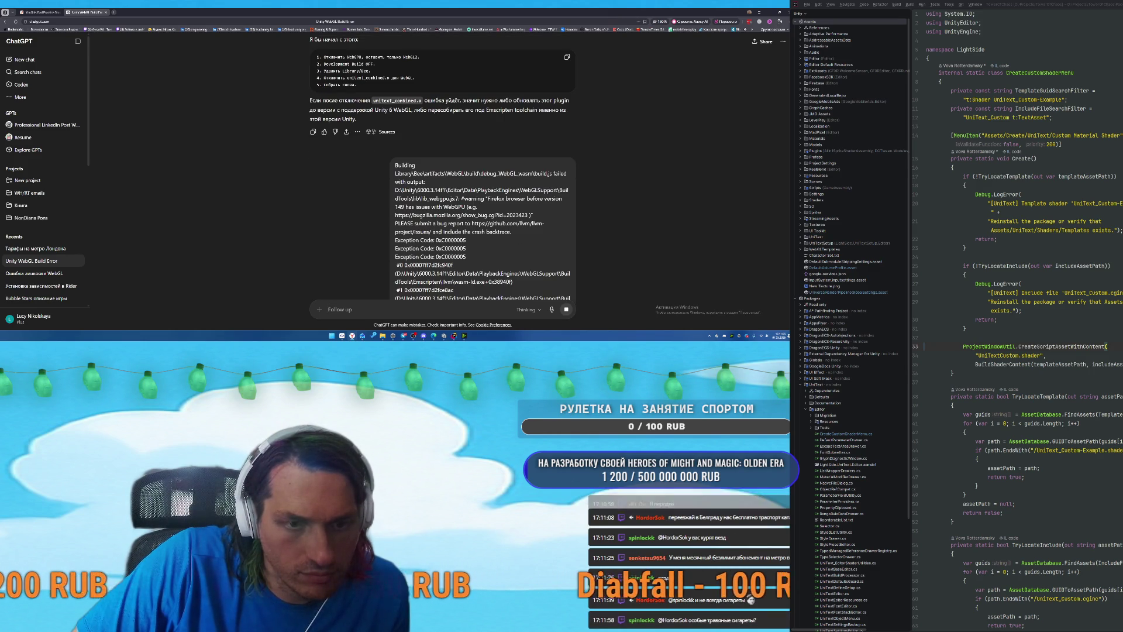
# Read ChatGPT's diagnosis of the wasm-ld access-violation crash recommending Release builds, then return to Unity.
pyautogui.scroll(-1, 492, 223)
pyautogui.scroll(-3, 492, 223)
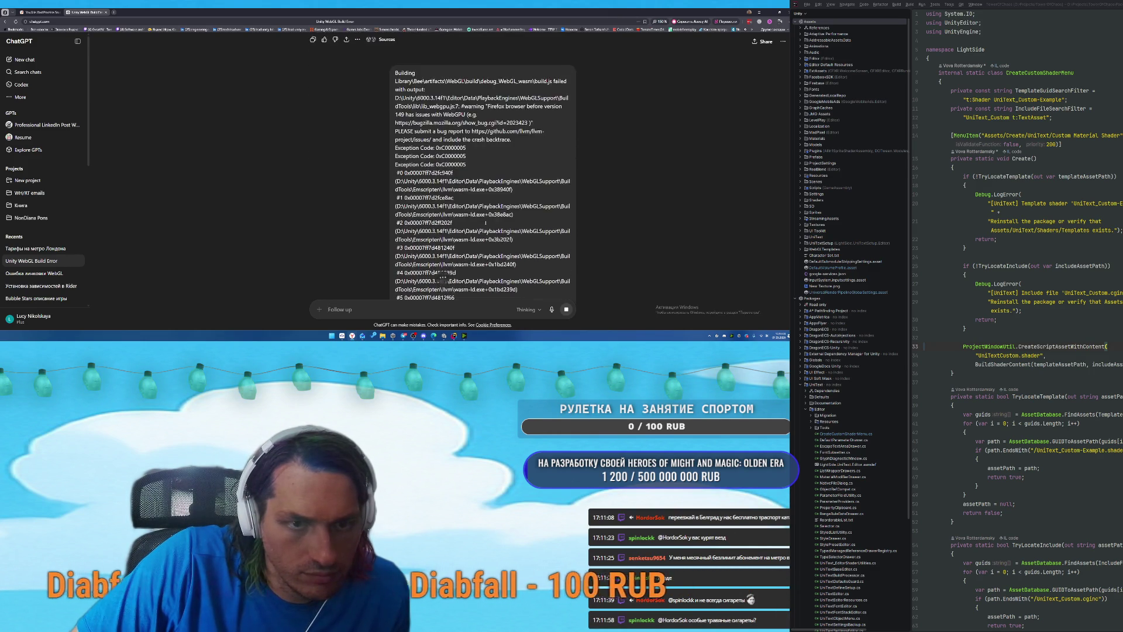
pyautogui.scroll(-5, 492, 221)
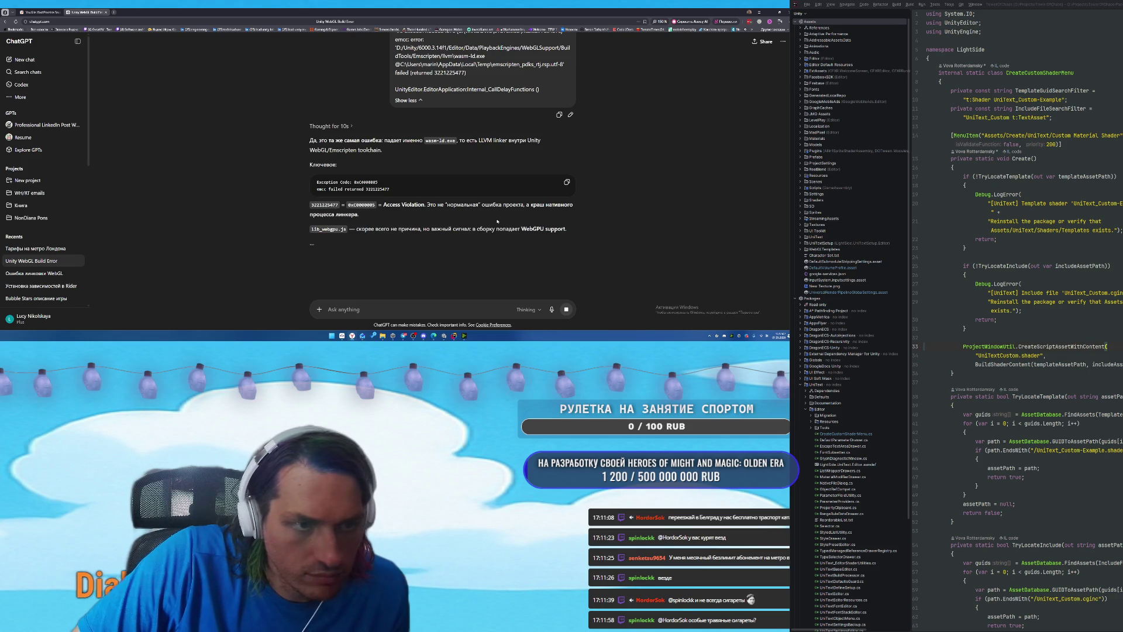
pyautogui.scroll(-1, 497, 222)
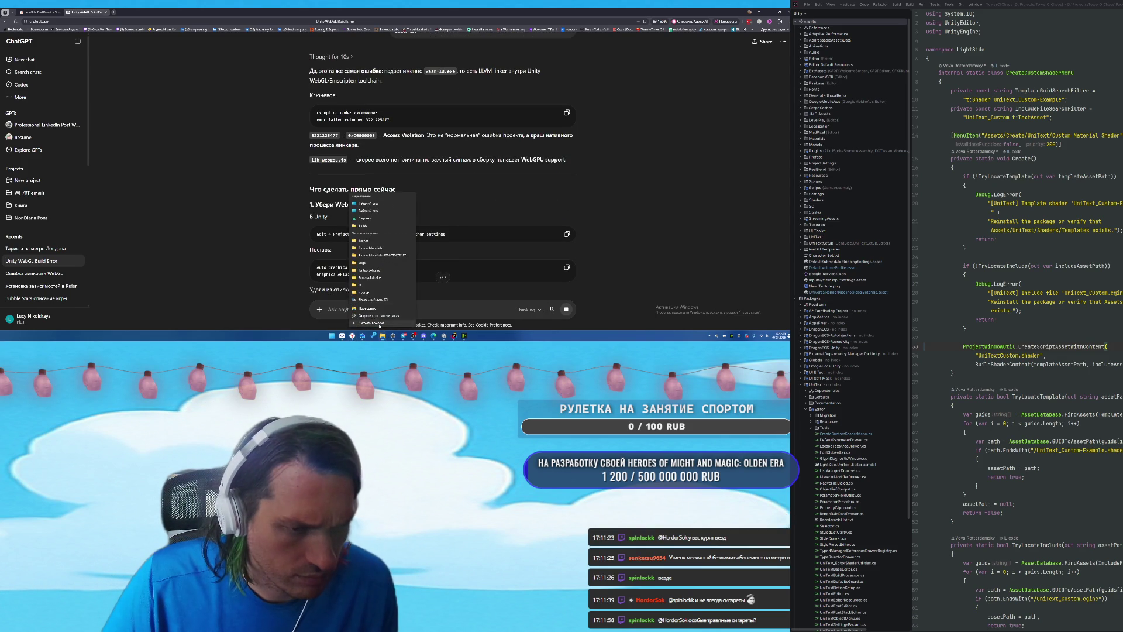
pyautogui.scroll(-1, 492, 253)
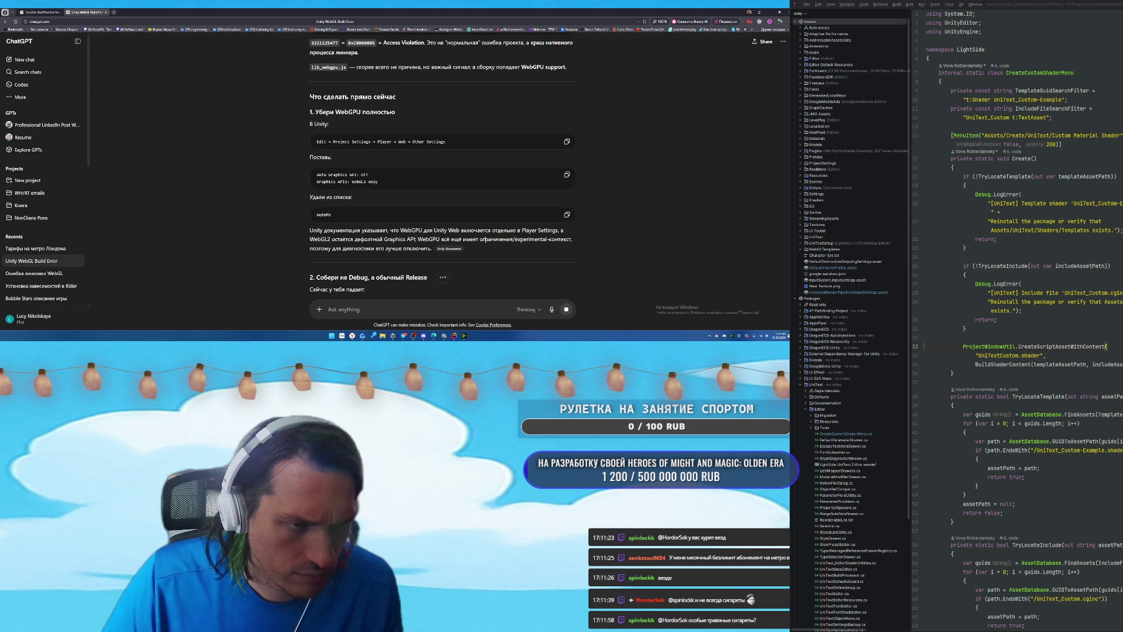
pyautogui.scroll(-1, 488, 246)
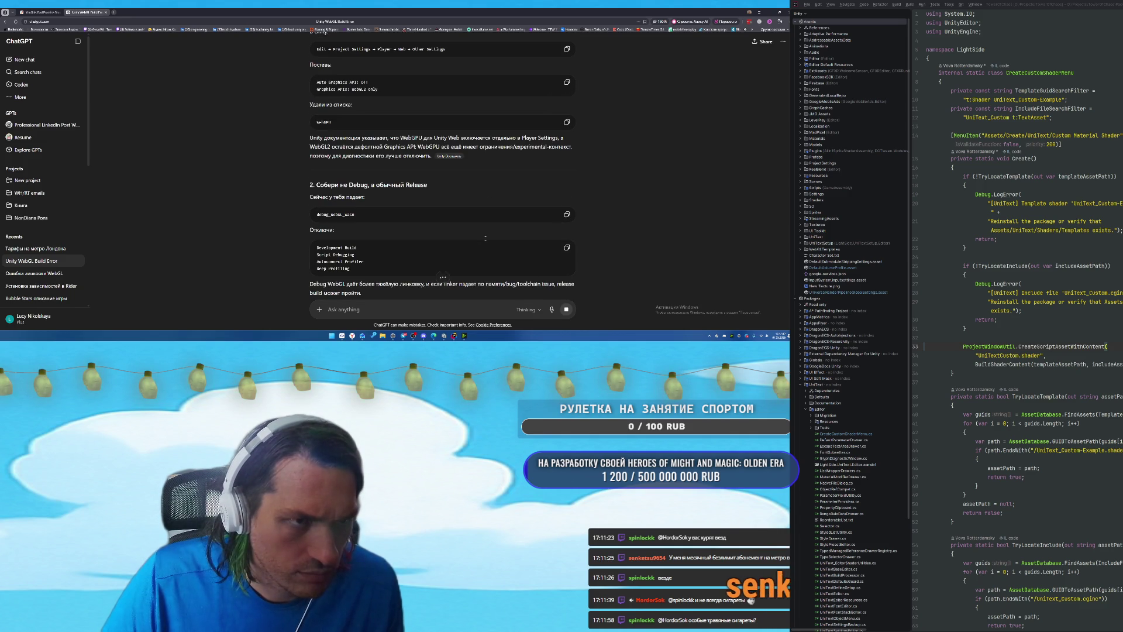
pyautogui.scroll(-1, 485, 238)
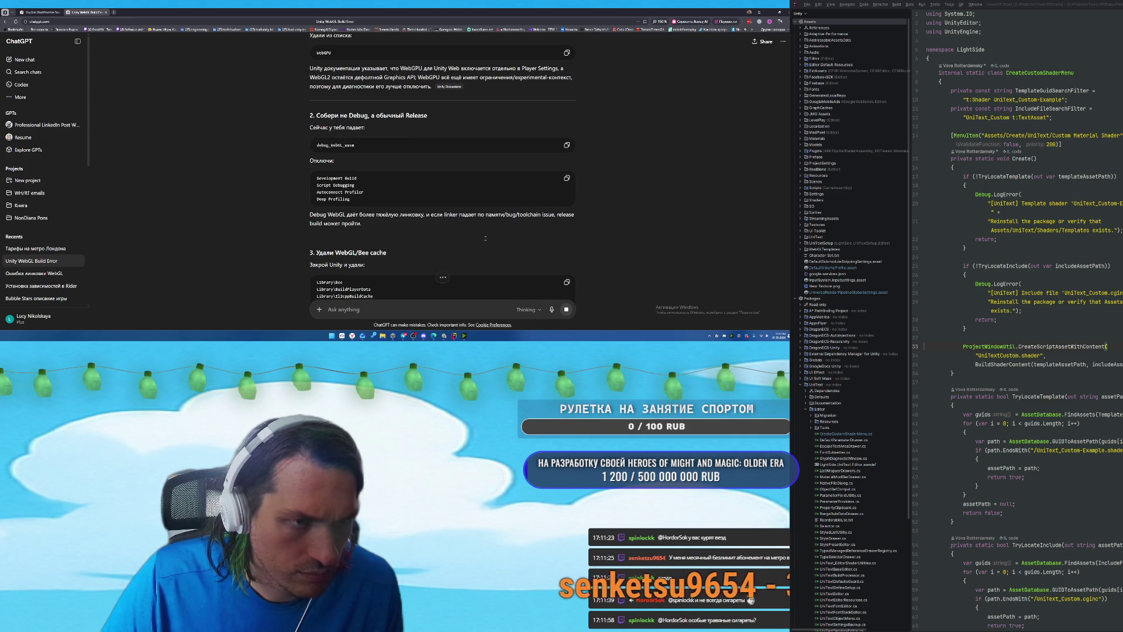
pyautogui.hotkey('alt', 'Tab')
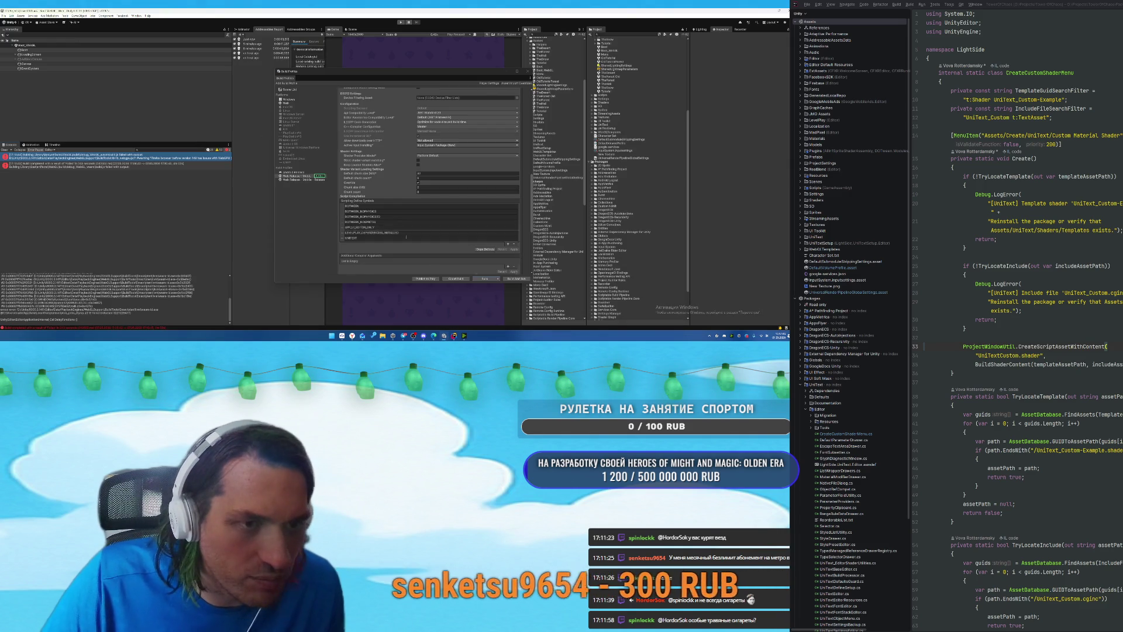
# Turn off automatic graphics API selection and remove WebGPU (Experimental) from the graphics APIs.
pyautogui.scroll(2, 403, 199)
pyautogui.scroll(2, 403, 200)
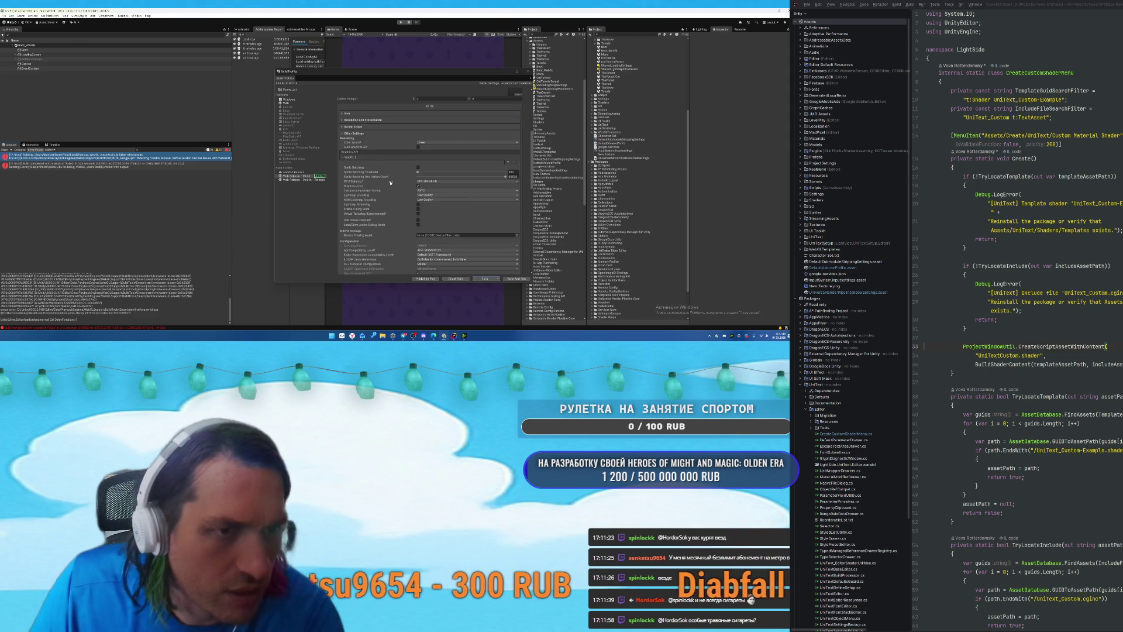
pyautogui.scroll(2, 387, 203)
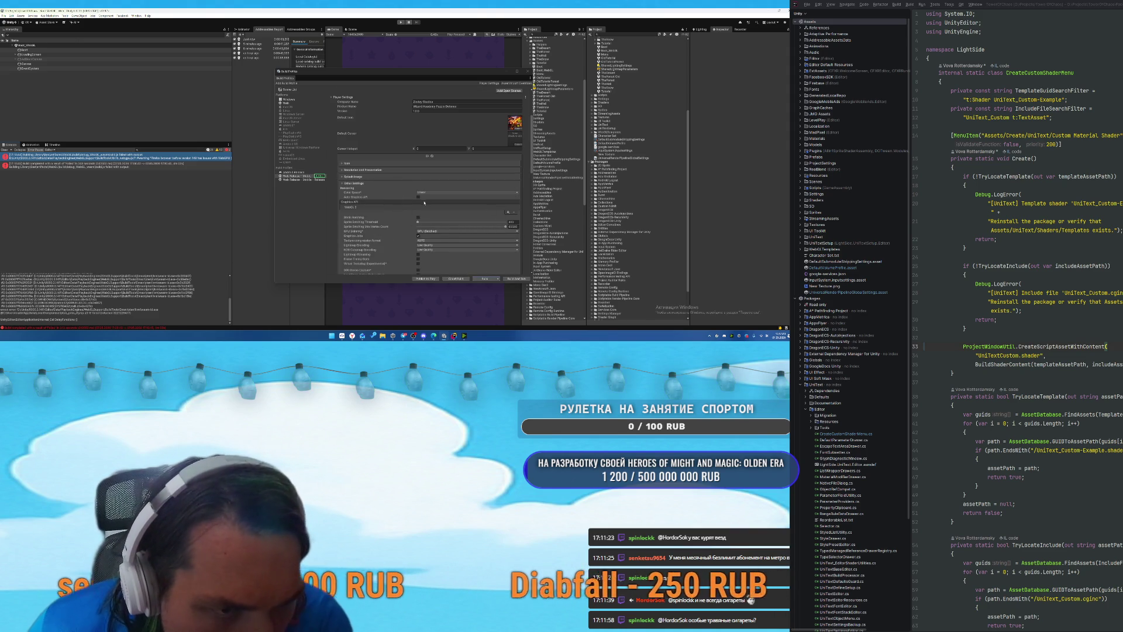
pyautogui.click(508, 213)
pyautogui.click(526, 220)
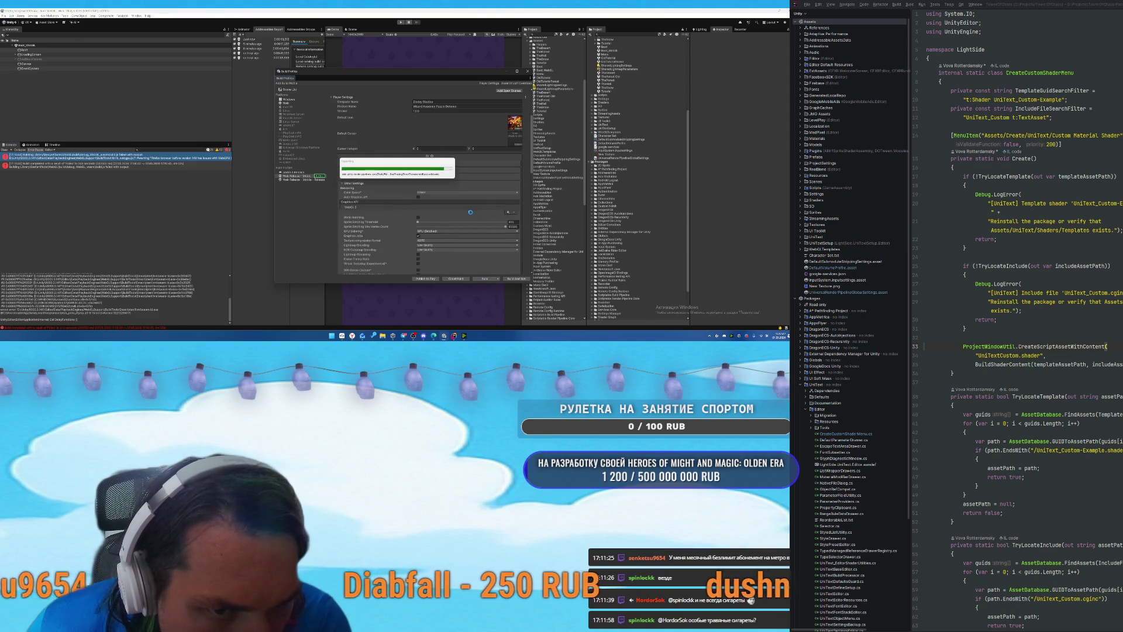
pyautogui.click(402, 213)
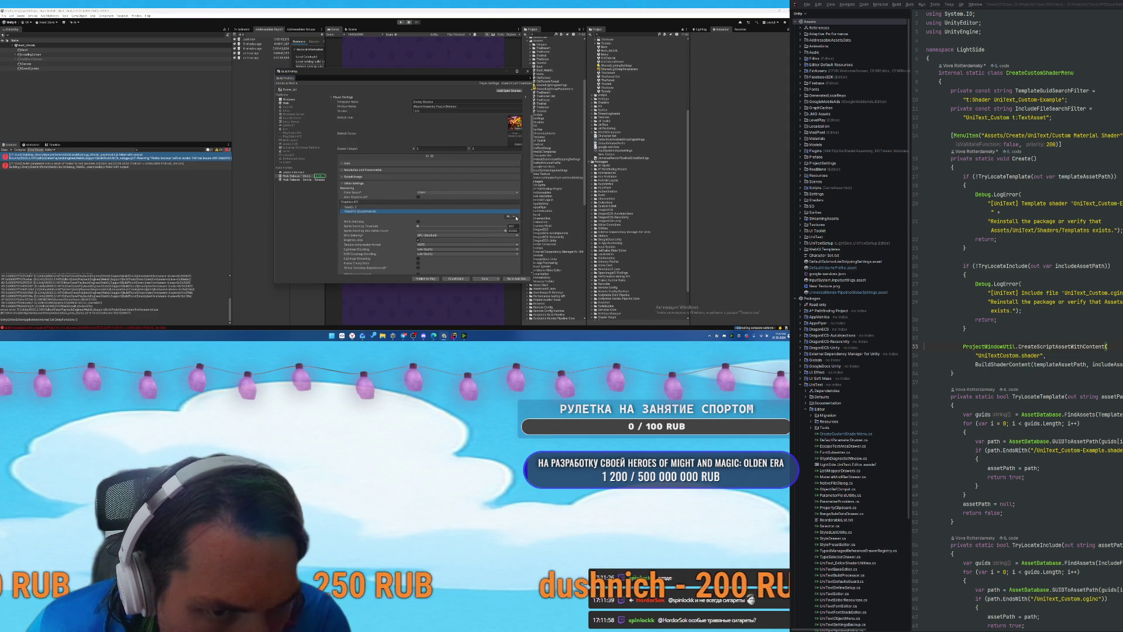
pyautogui.press('Delete')
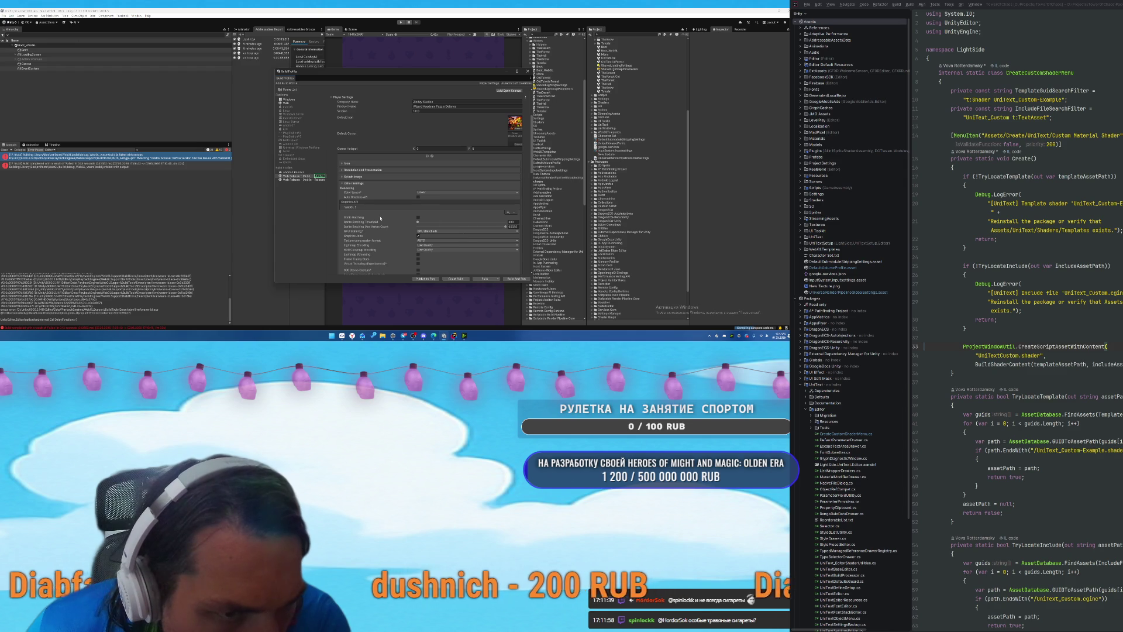
# Review Resolution and Presentation, then keep Managed Stripping Level at Minimal in Other Settings.
pyautogui.click(353, 177)
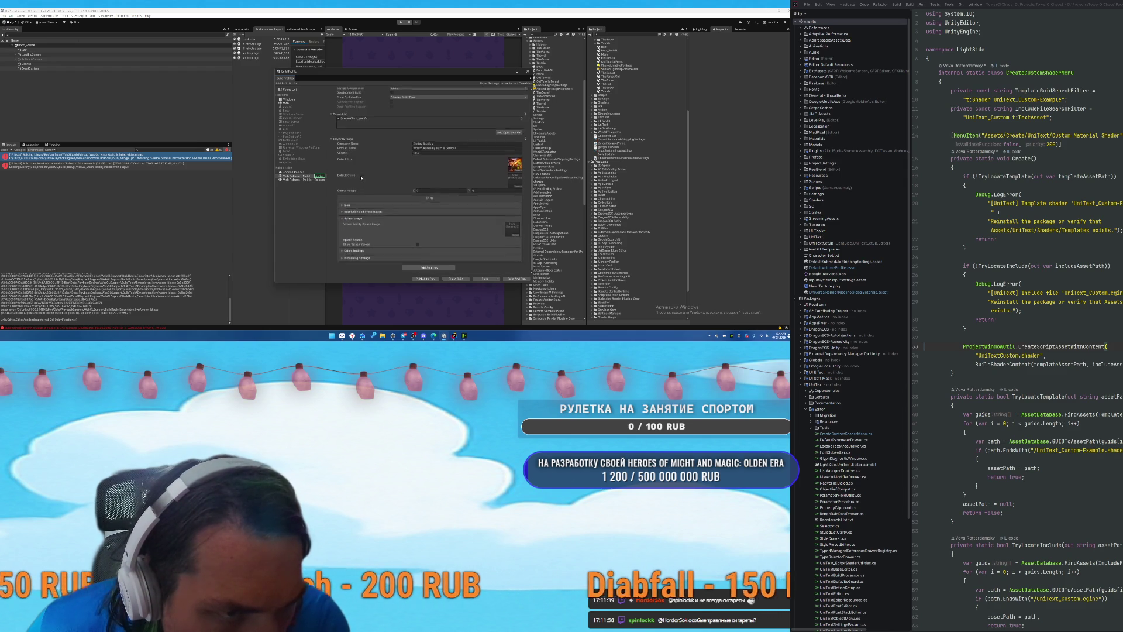
pyautogui.click(360, 213)
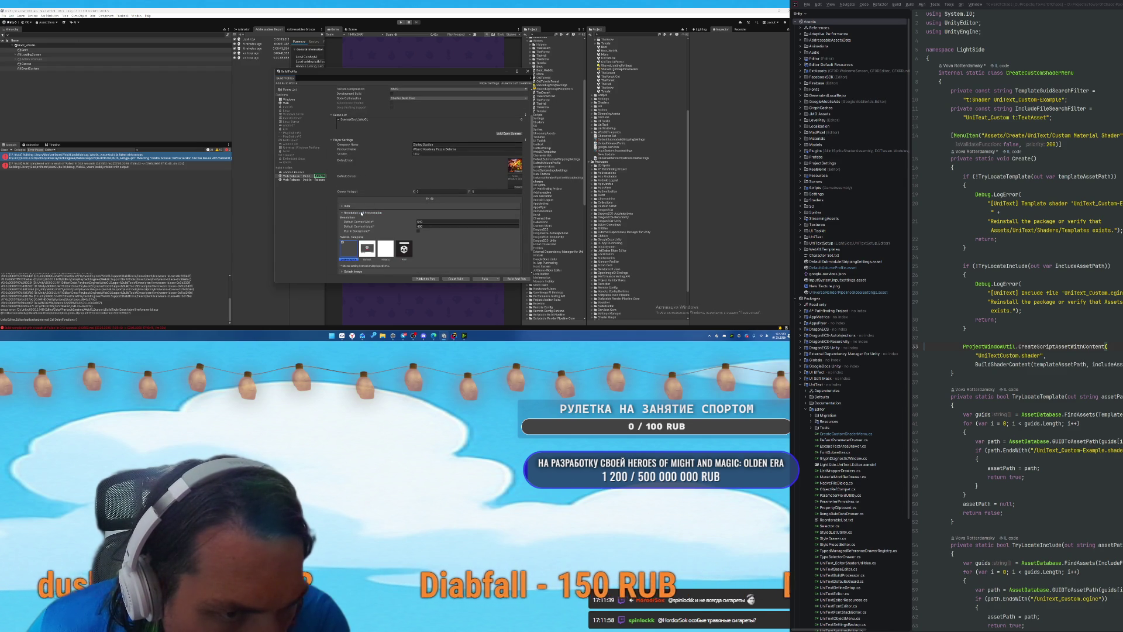
pyautogui.scroll(2, 375, 234)
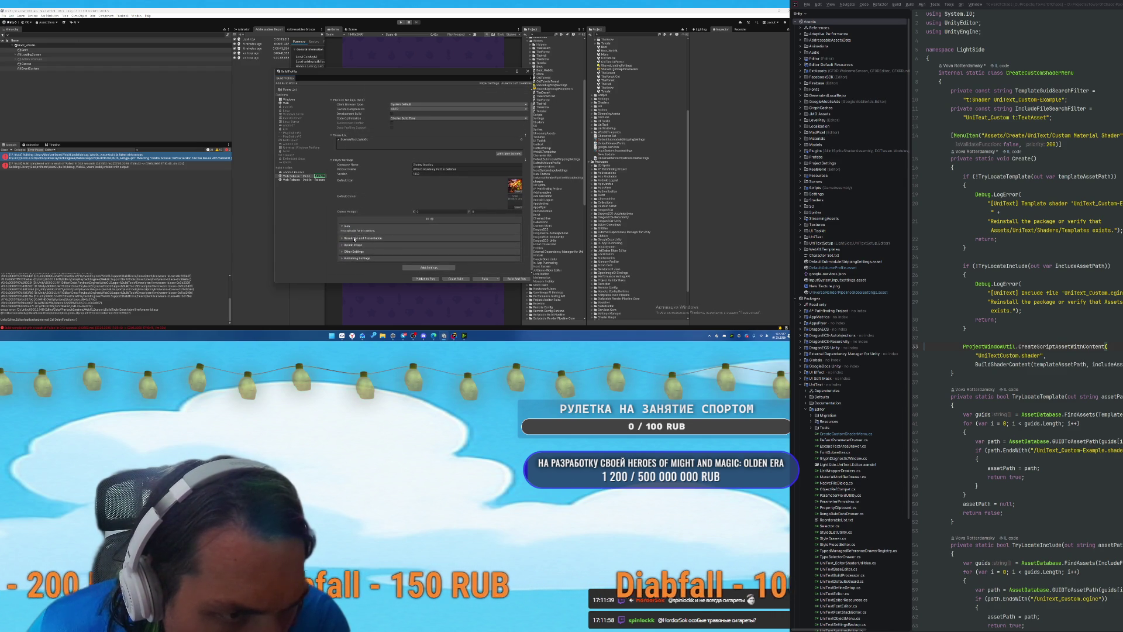
pyautogui.scroll(-2, 360, 243)
pyautogui.scroll(1, 356, 247)
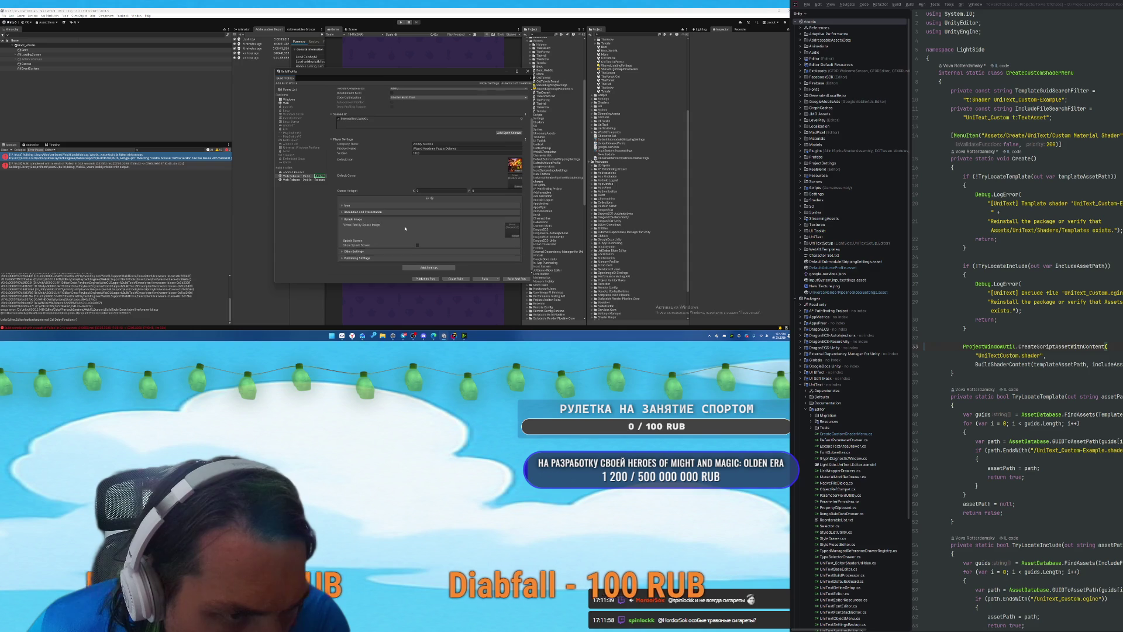
pyautogui.scroll(2, 363, 240)
pyautogui.click(364, 238)
pyautogui.click(362, 251)
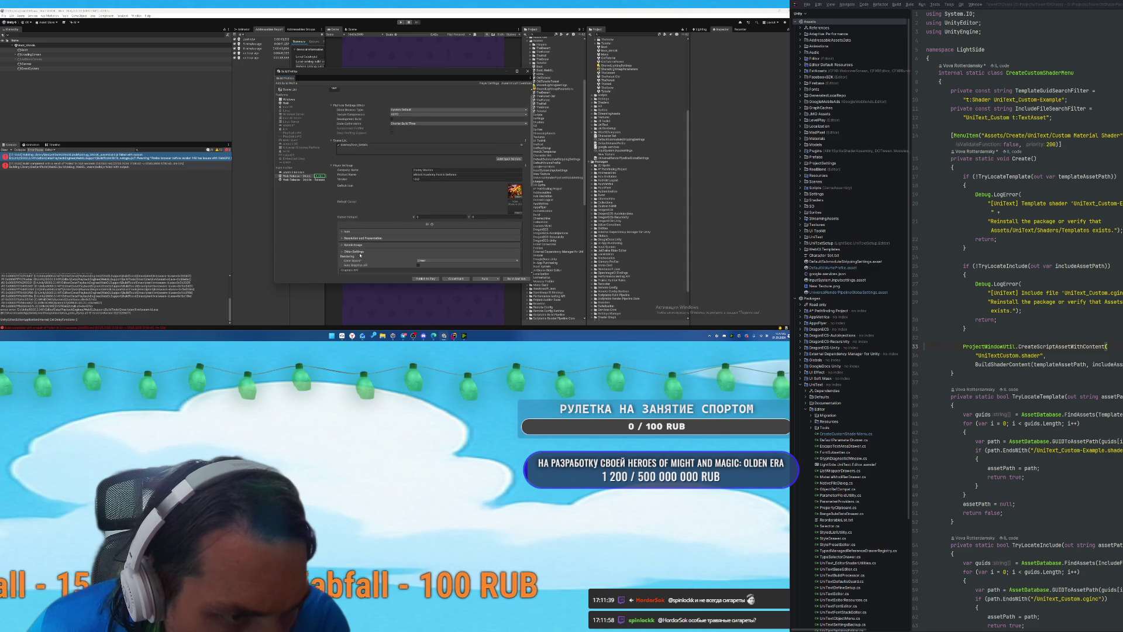
pyautogui.scroll(-5, 367, 240)
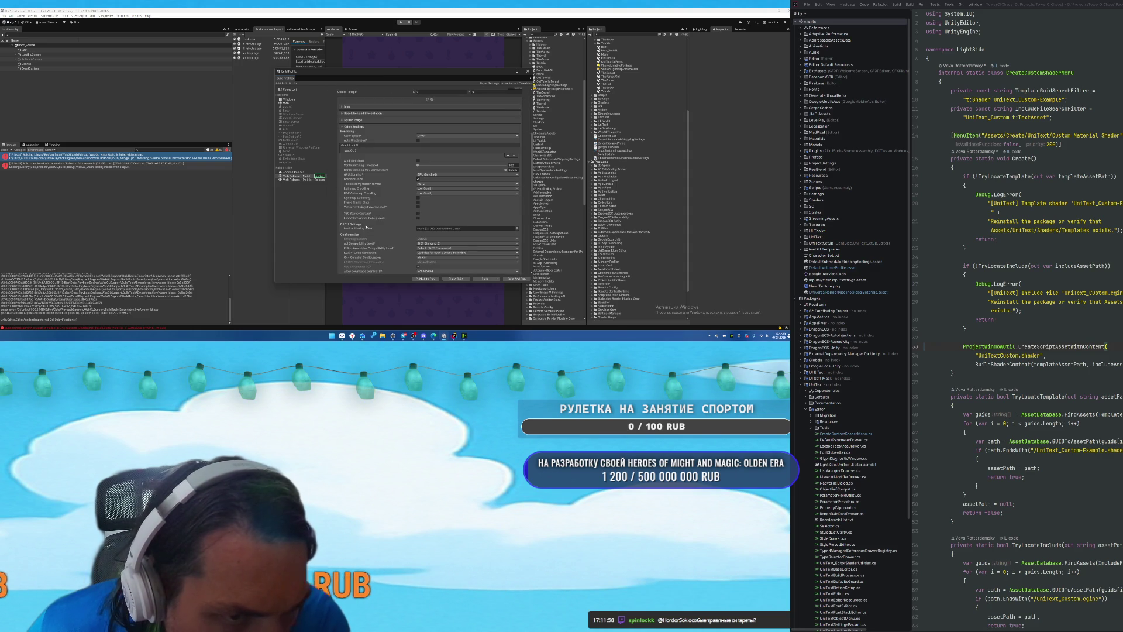
pyautogui.scroll(-3, 369, 227)
pyautogui.scroll(-5, 370, 226)
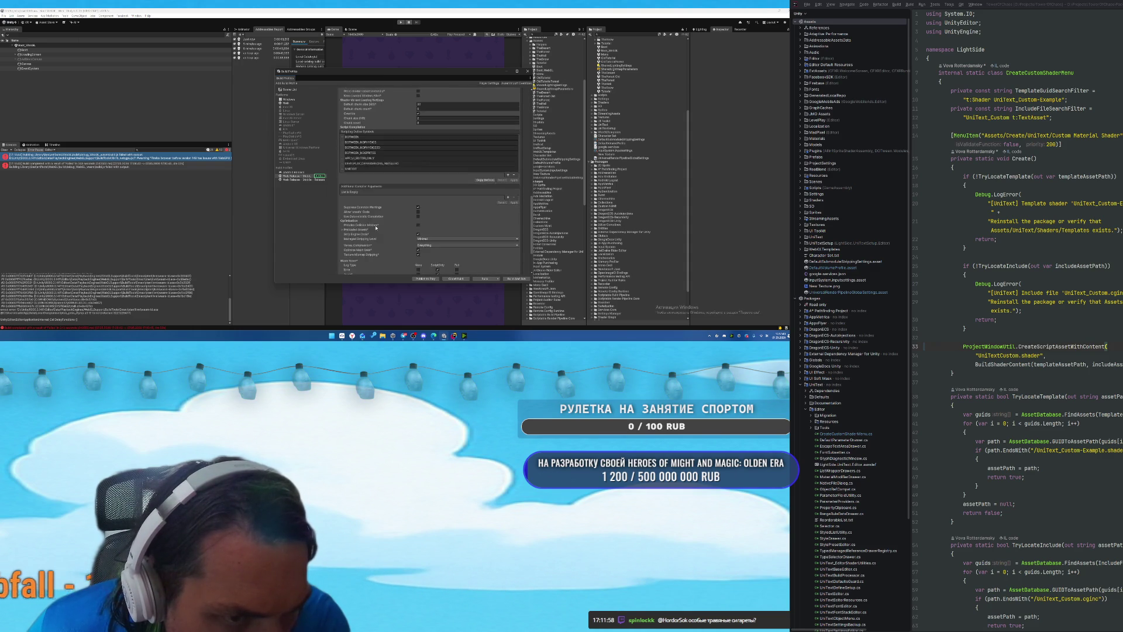
pyautogui.click(426, 226)
pyautogui.click(367, 228)
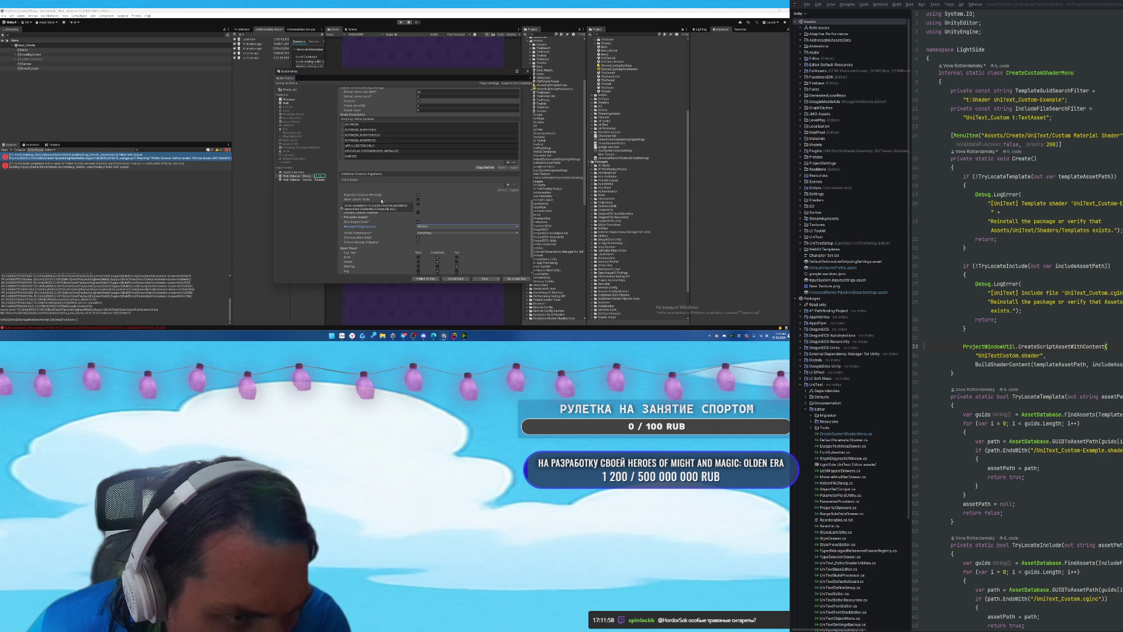
# Set Api Compatibility Level to .NET Framework and choose an IL2CPP Code Generation option.
pyautogui.scroll(3, 391, 202)
pyautogui.scroll(3, 391, 203)
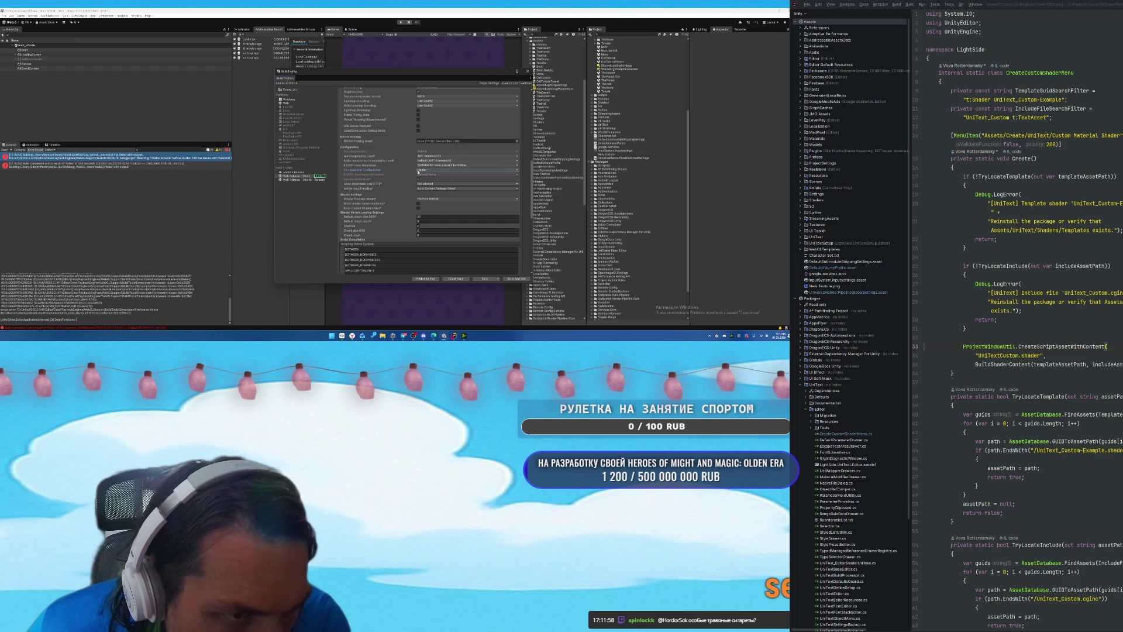
pyautogui.click(433, 161)
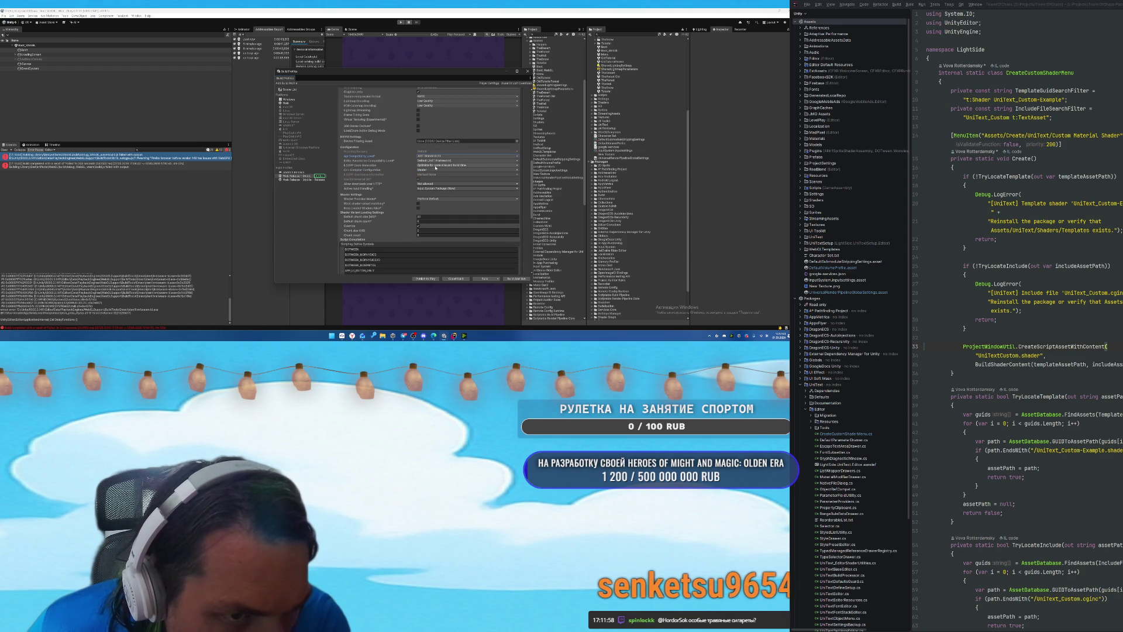
pyautogui.click(435, 166)
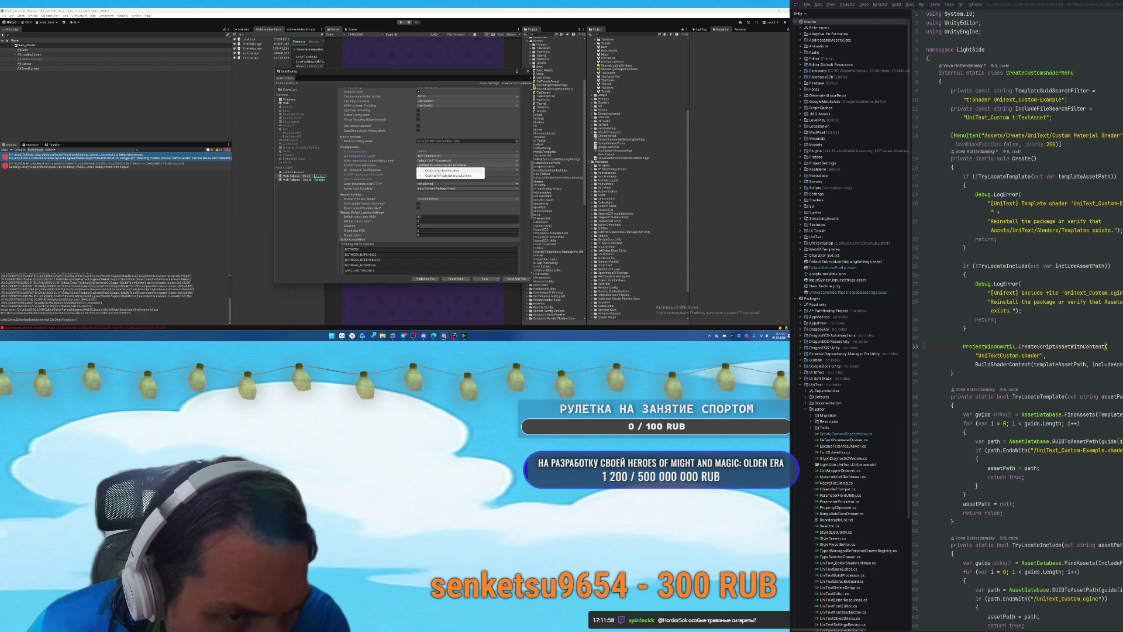
pyautogui.click(419, 174)
# Start the web build into the 'Build Web' folder and bring up Task Manager.
pyautogui.scroll(-8, 351, 261)
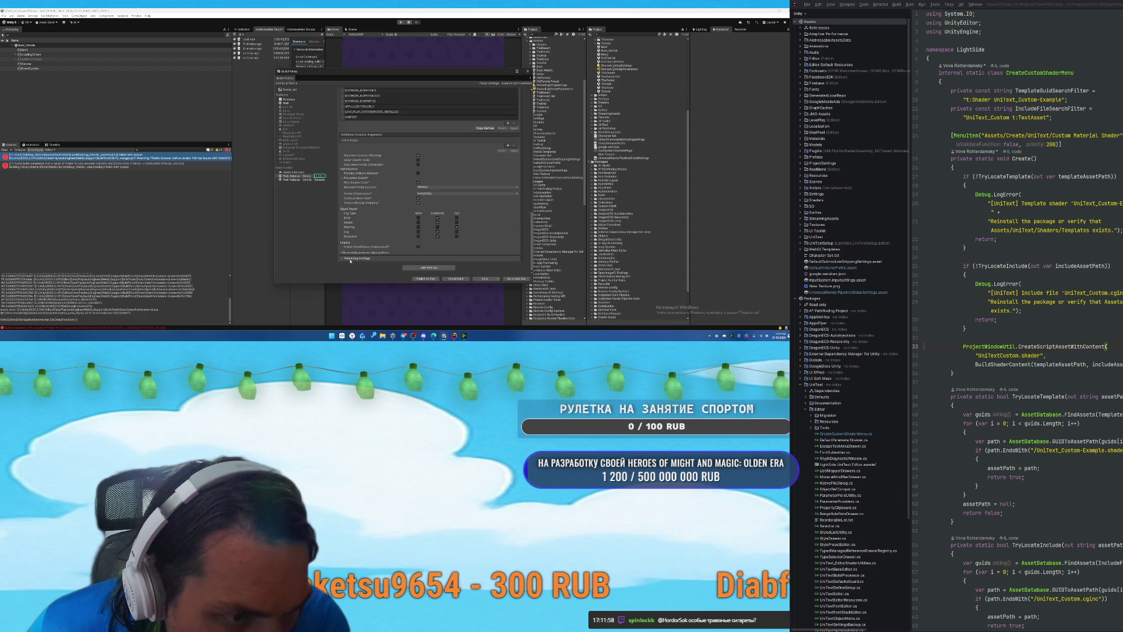
pyautogui.click(351, 259)
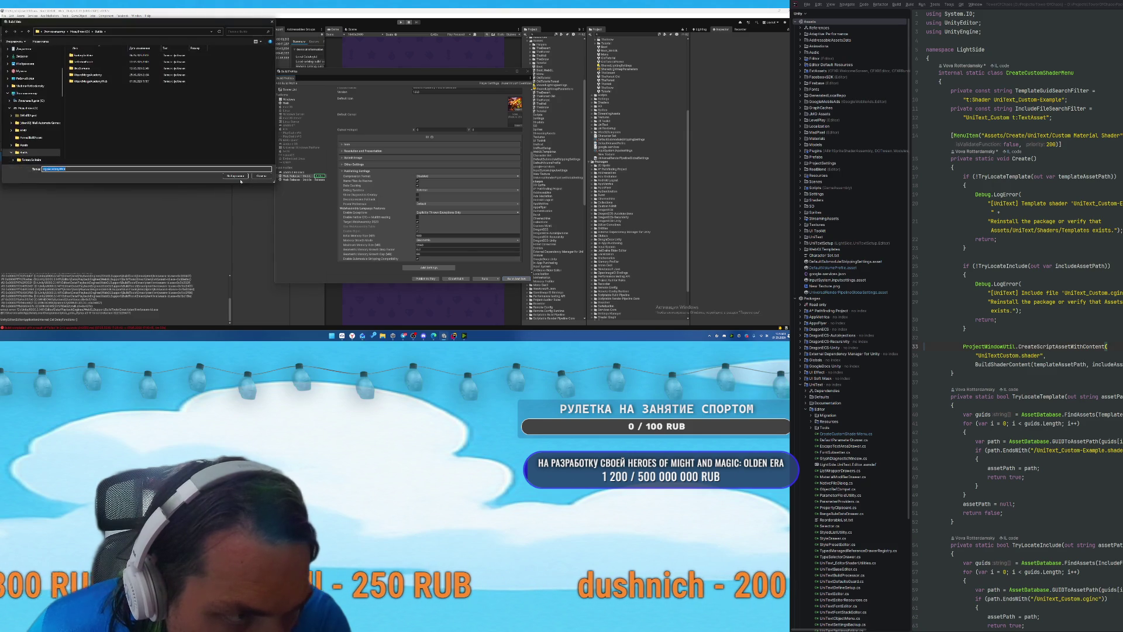
pyautogui.click(497, 279)
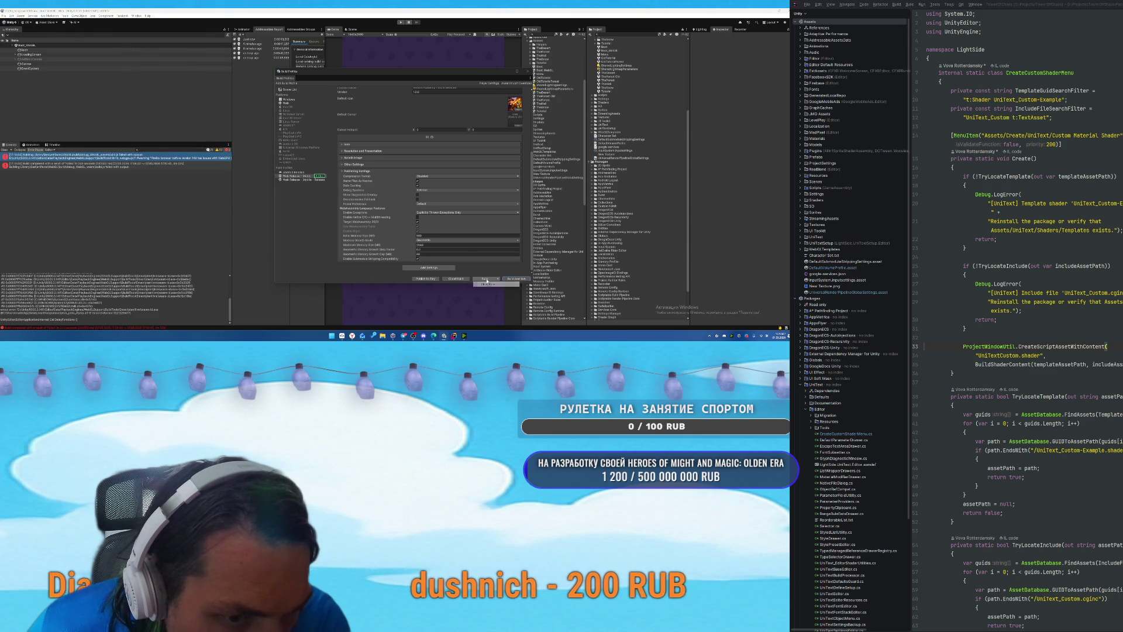
pyautogui.click(233, 175)
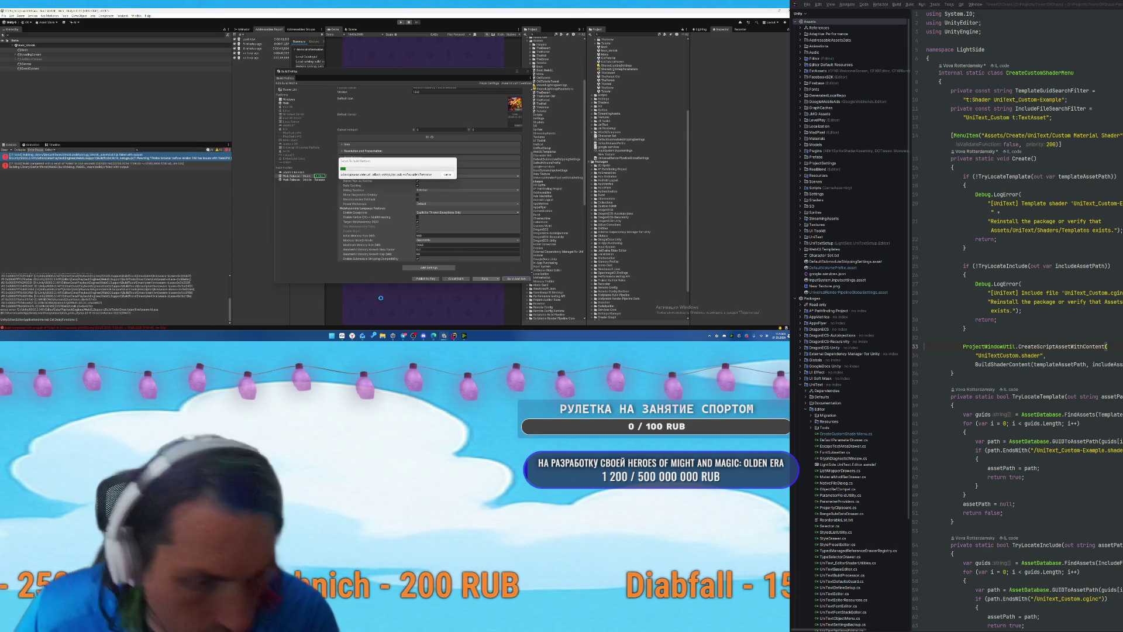
pyautogui.hotkey('ctrl', 'shift', 'Escape')
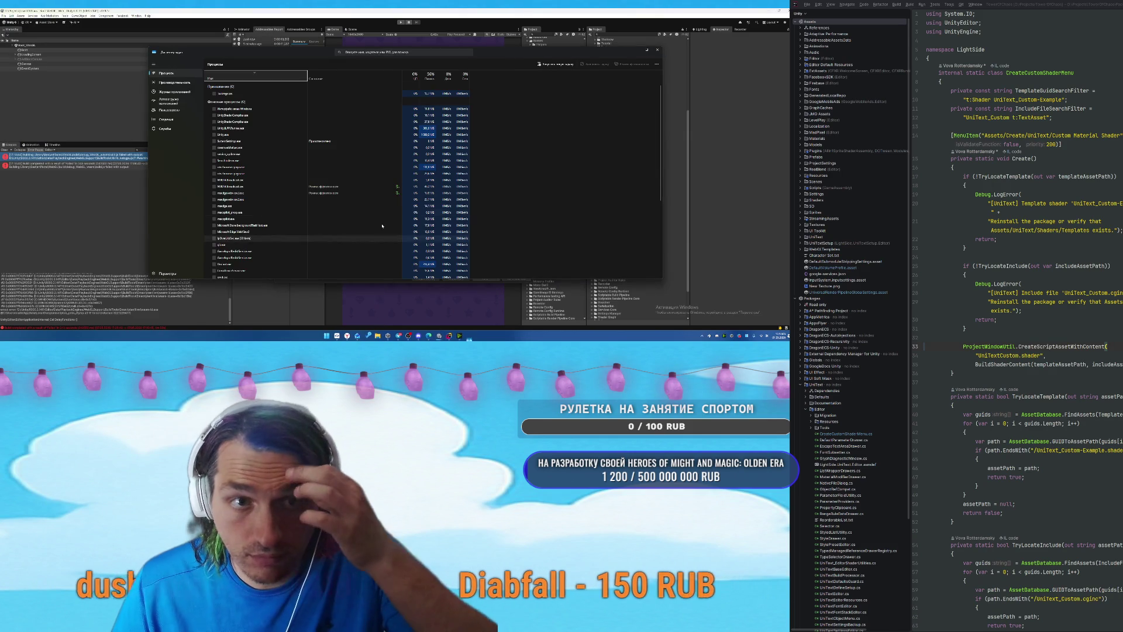
# Sort Task Manager's Processes and Details lists by memory use and widen the CPU column.
pyautogui.click(429, 74)
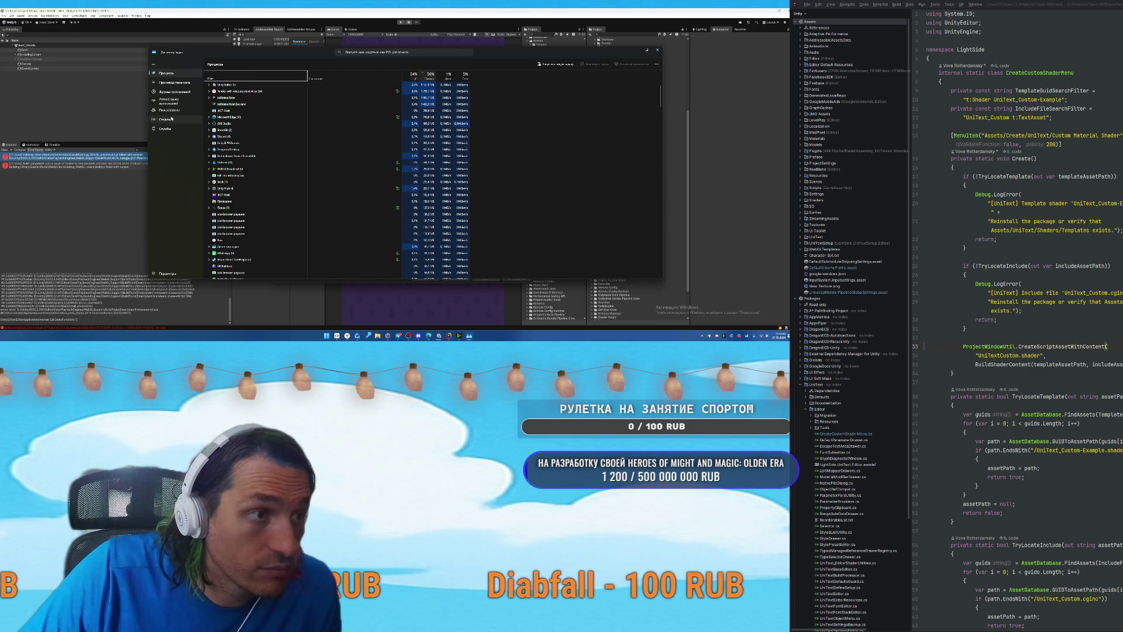
pyautogui.click(167, 120)
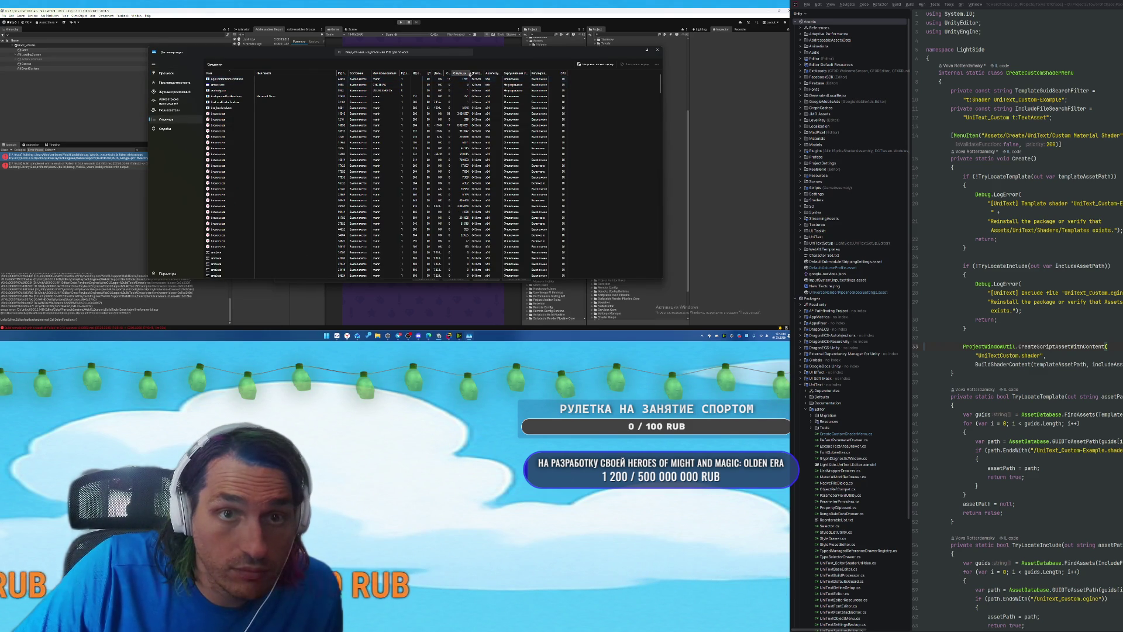
pyautogui.click(461, 73)
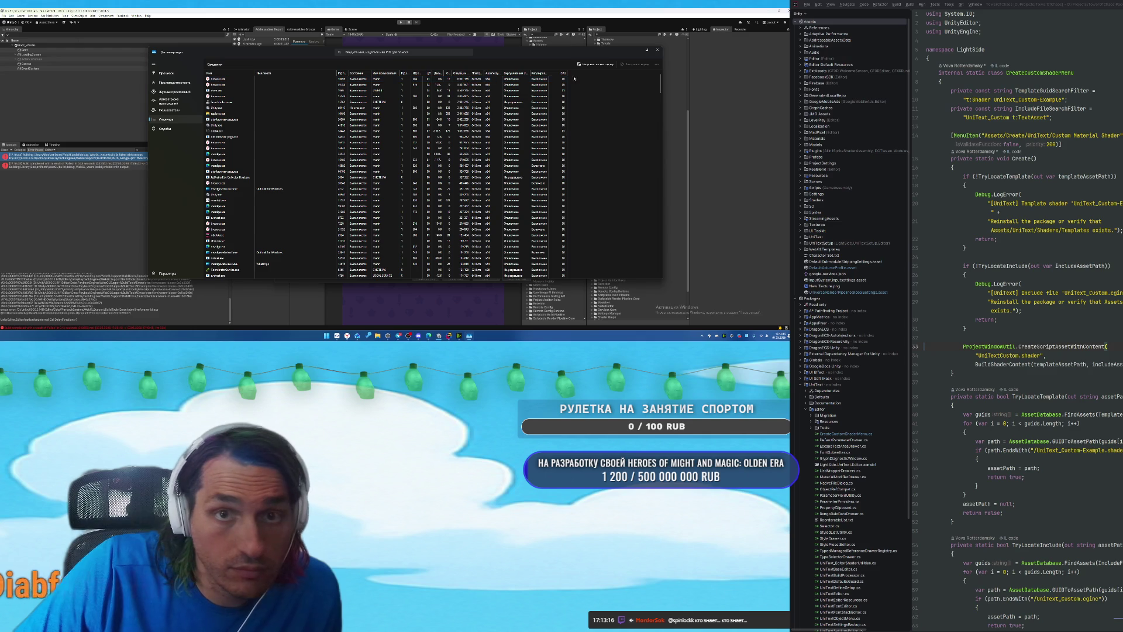
pyautogui.moveTo(568, 74); pyautogui.dragTo(580, 73)
# Add columns to the Details list, narrow Имя пакета, and widen the working-set memory column.
pyautogui.rightClick(594, 74)
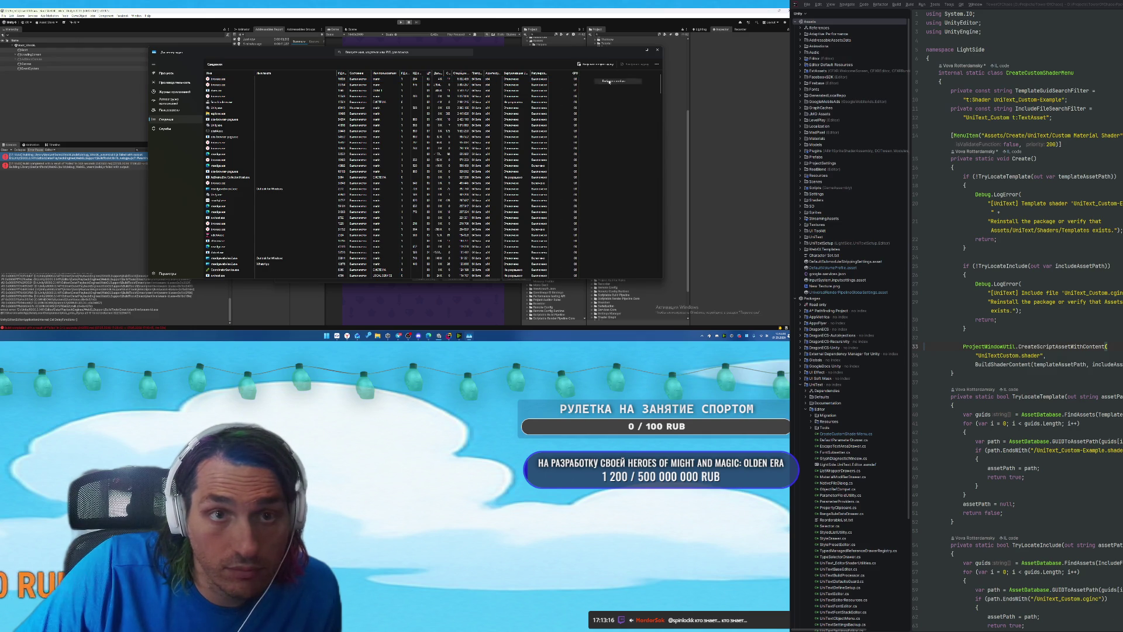
pyautogui.click(609, 82)
pyautogui.scroll(-5, 402, 160)
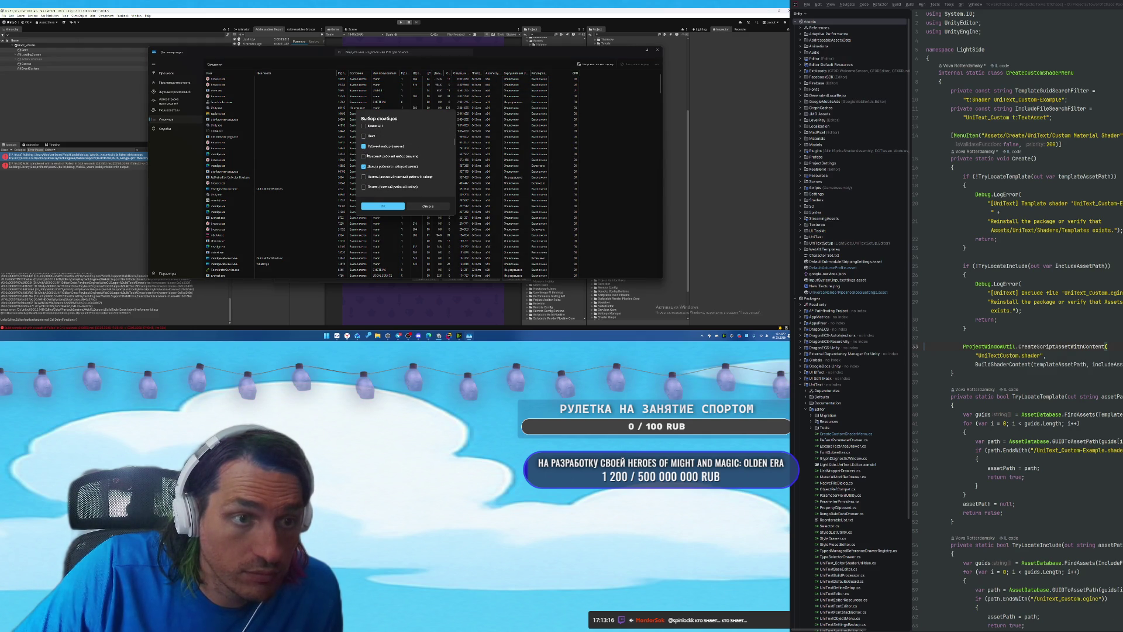
pyautogui.click(381, 206)
pyautogui.moveTo(336, 73); pyautogui.dragTo(285, 74)
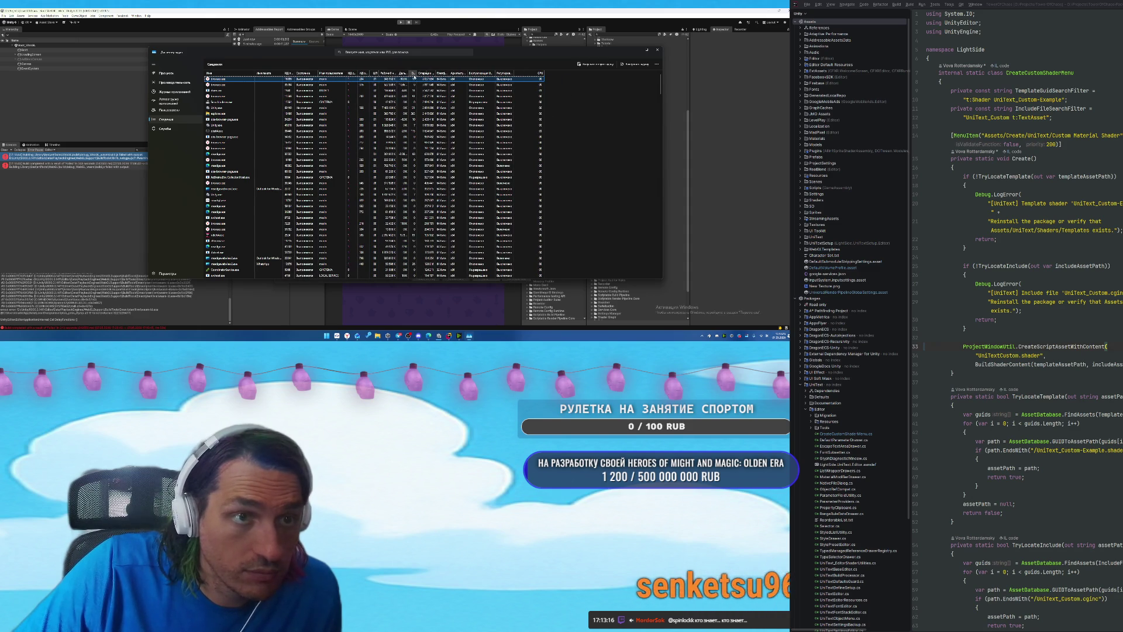
pyautogui.moveTo(399, 74); pyautogui.dragTo(431, 74)
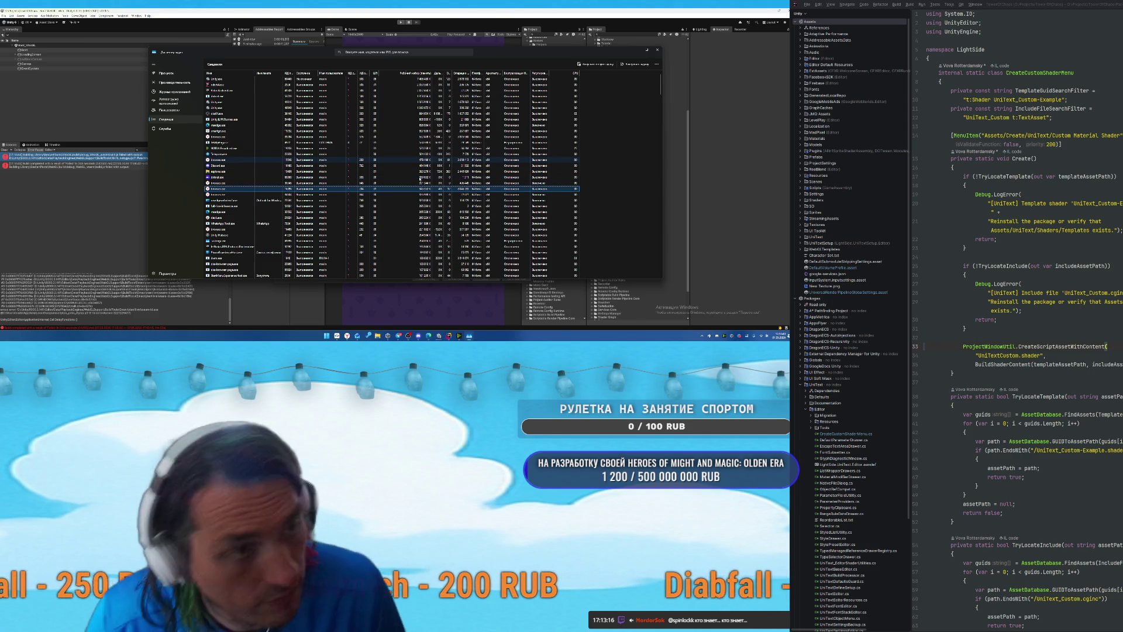
pyautogui.click(80, 207)
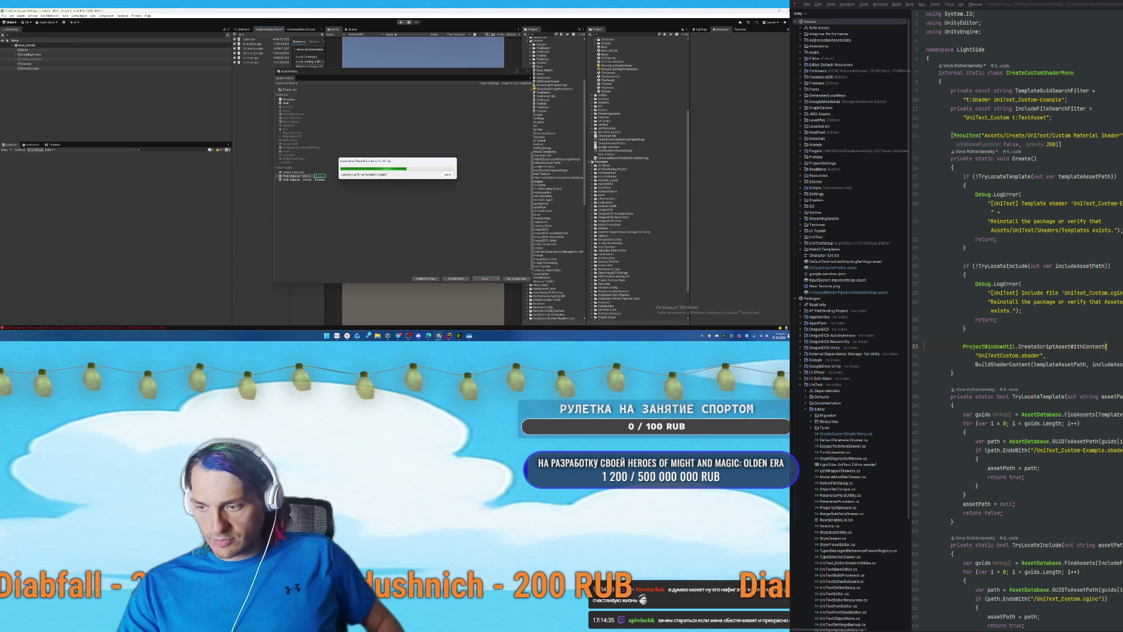
# Show Task Manager's Memory performance graph, move the build progress dialog aside, and bring Task Manager back.
pyautogui.hotkey('ctrl', 'shift', 'Escape')
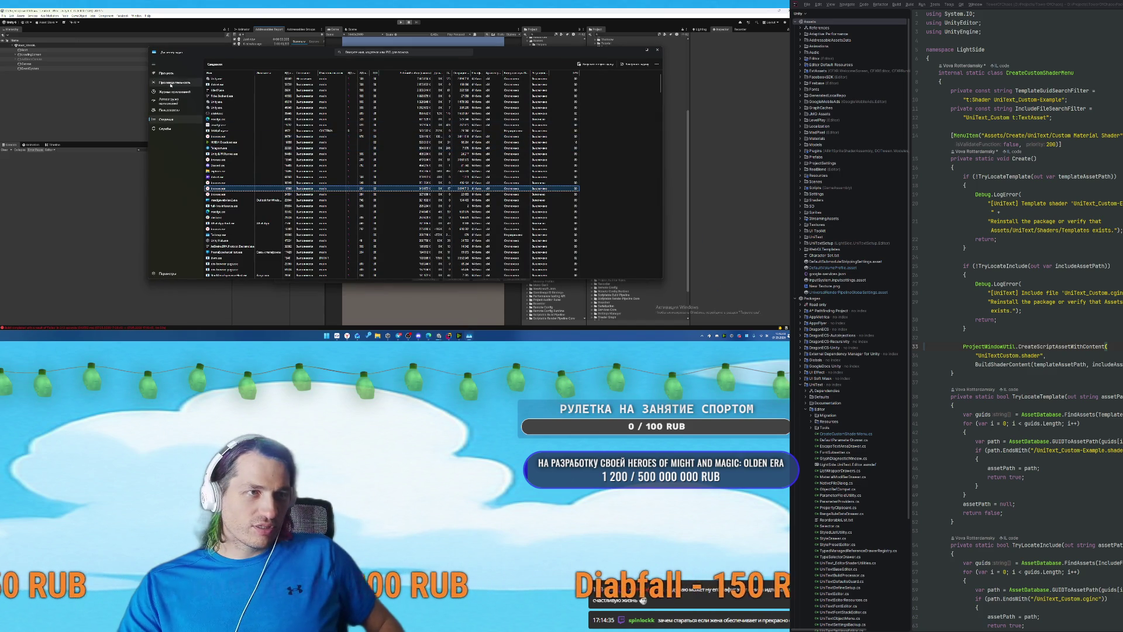
pyautogui.click(174, 83)
pyautogui.click(244, 89)
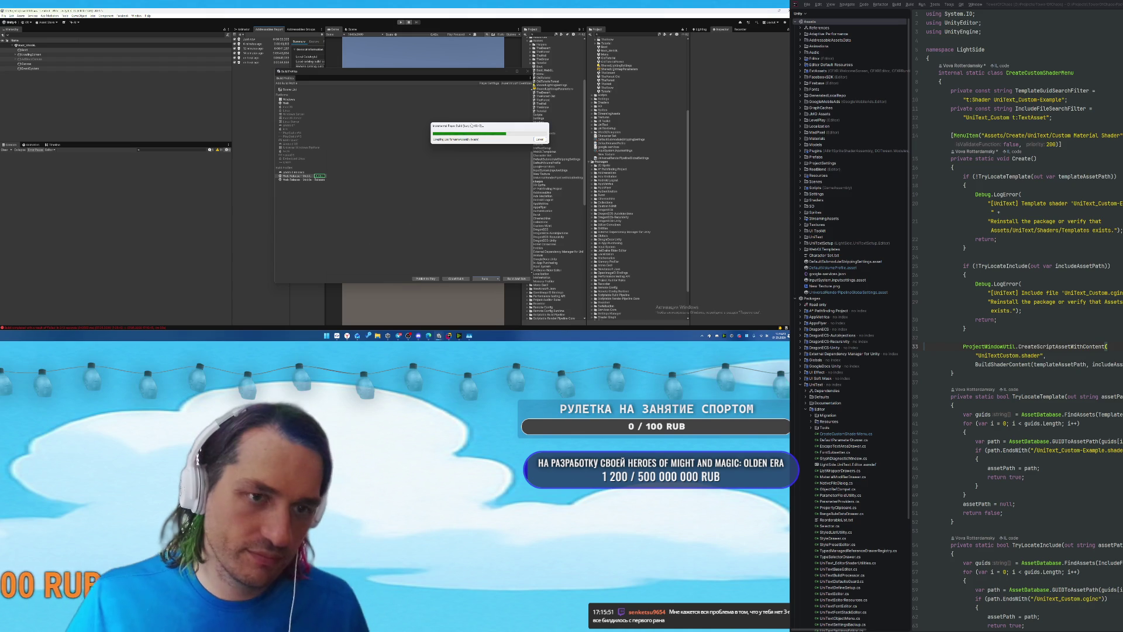
pyautogui.moveTo(467, 127); pyautogui.dragTo(397, 113)
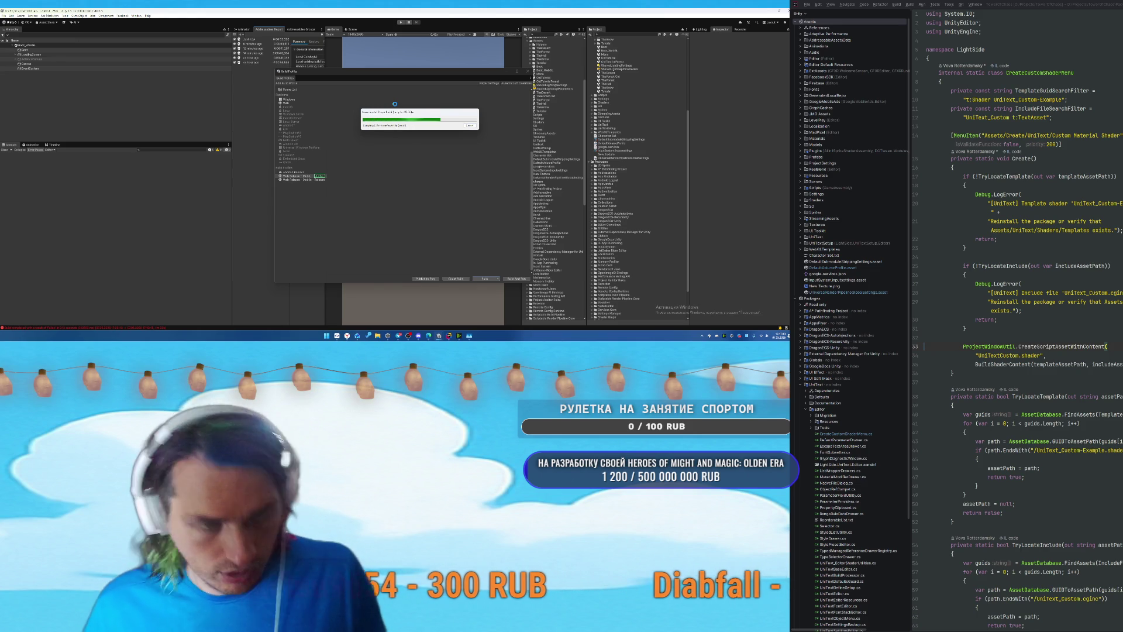
pyautogui.click(470, 336)
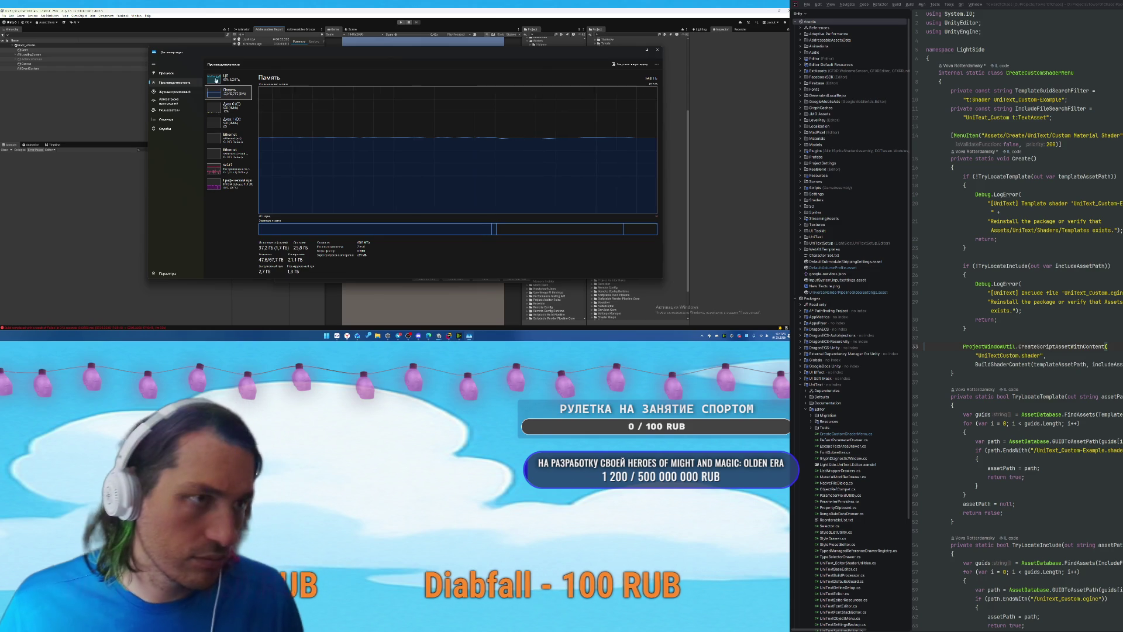
# Check the CPU and Memory graphs, minimise Task Manager, and shift the Unity build progress dialog.
pyautogui.press('Up')
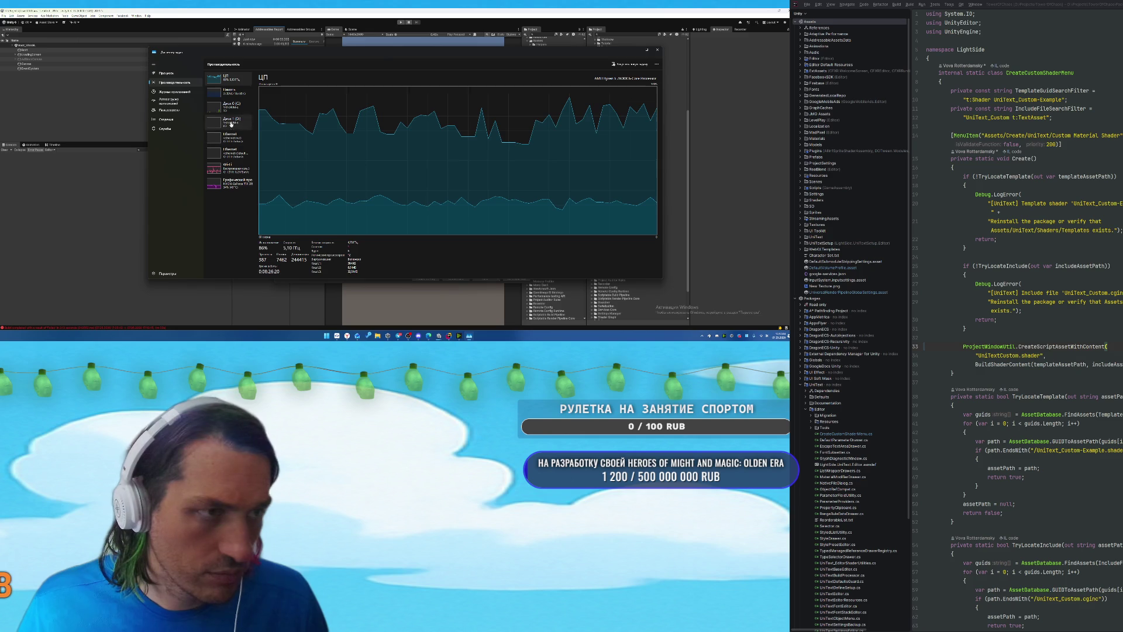
pyautogui.click(222, 93)
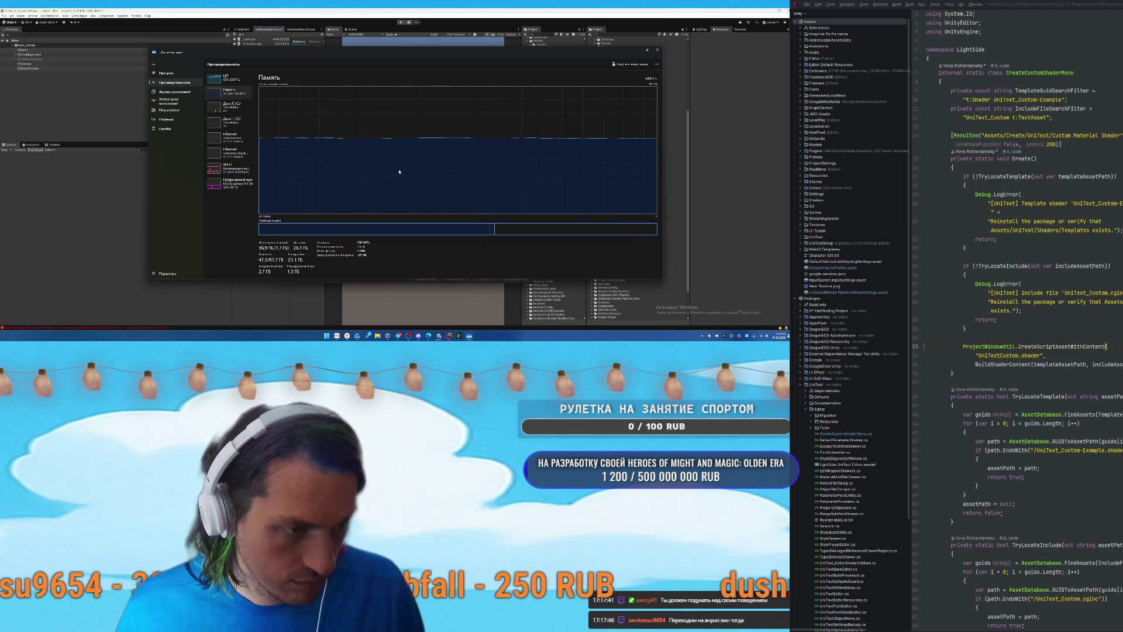
pyautogui.click(636, 52)
pyautogui.moveTo(411, 114); pyautogui.dragTo(437, 108)
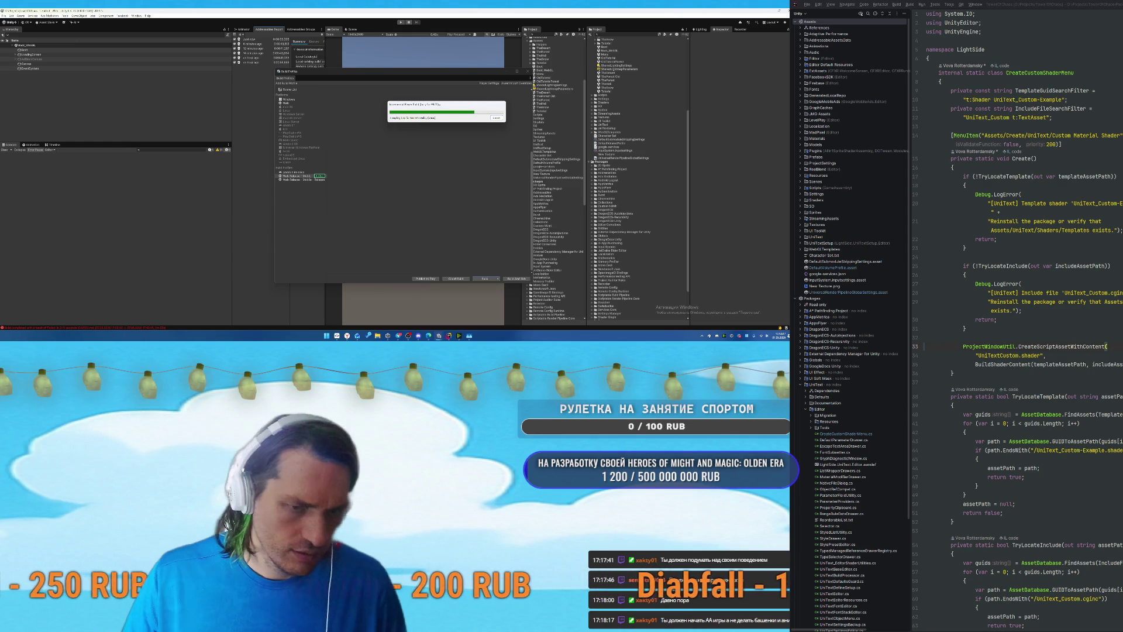
pyautogui.moveTo(356, 337)
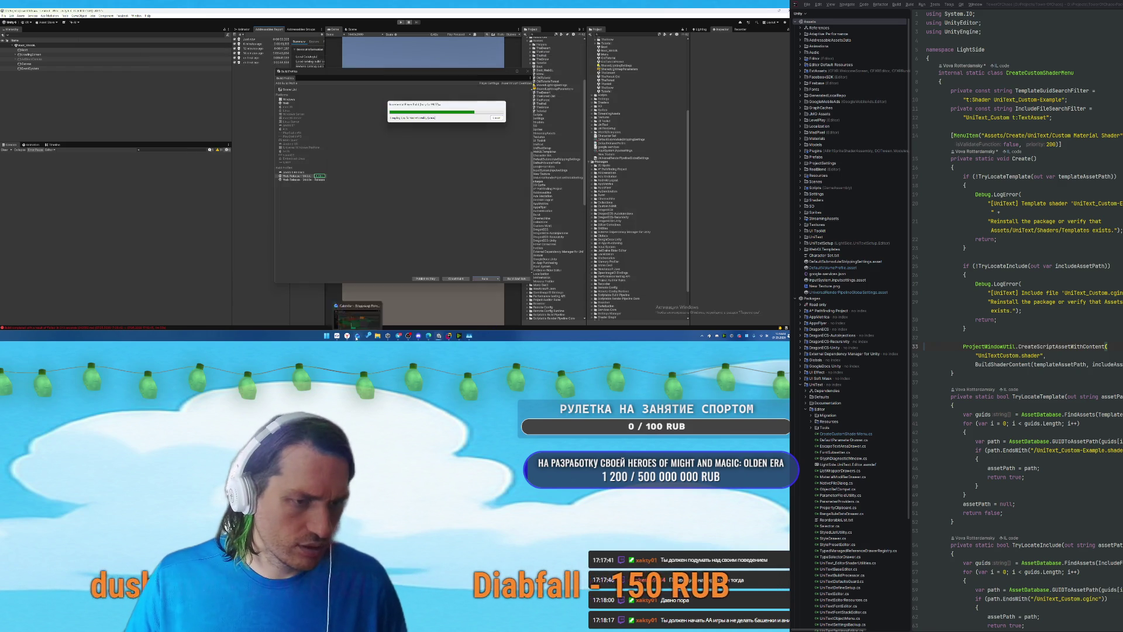
pyautogui.click(355, 316)
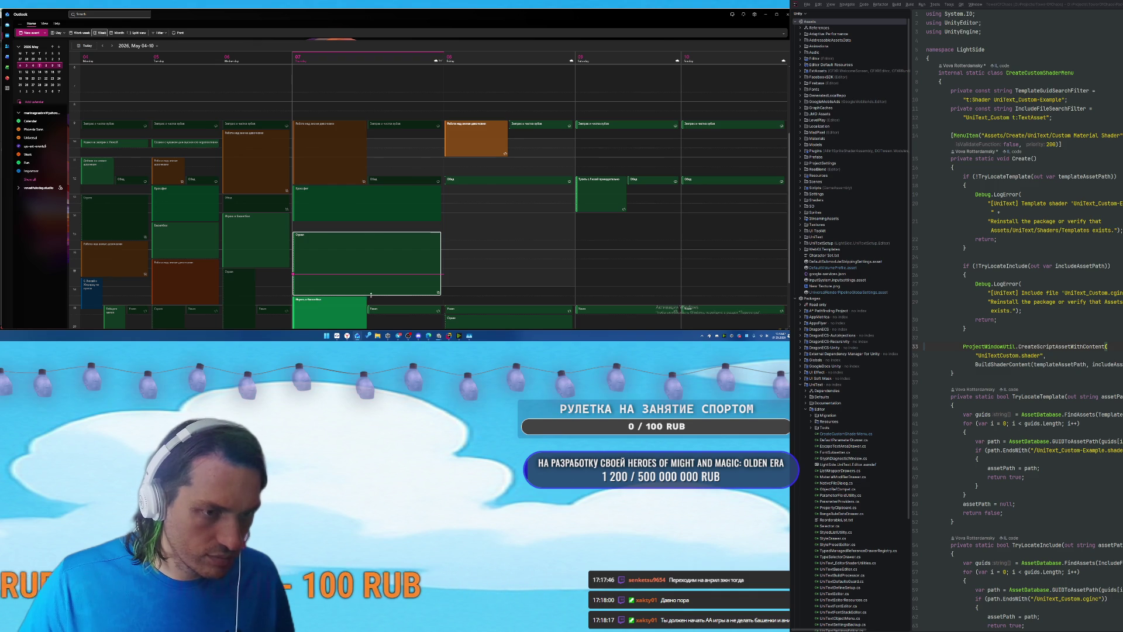
pyautogui.moveTo(371, 295)
pyautogui.mouseDown()
pyautogui.moveTo(371, 285)
pyautogui.moveTo(329, 300)
pyautogui.mouseUp()
pyautogui.scroll(-2, 524, 217)
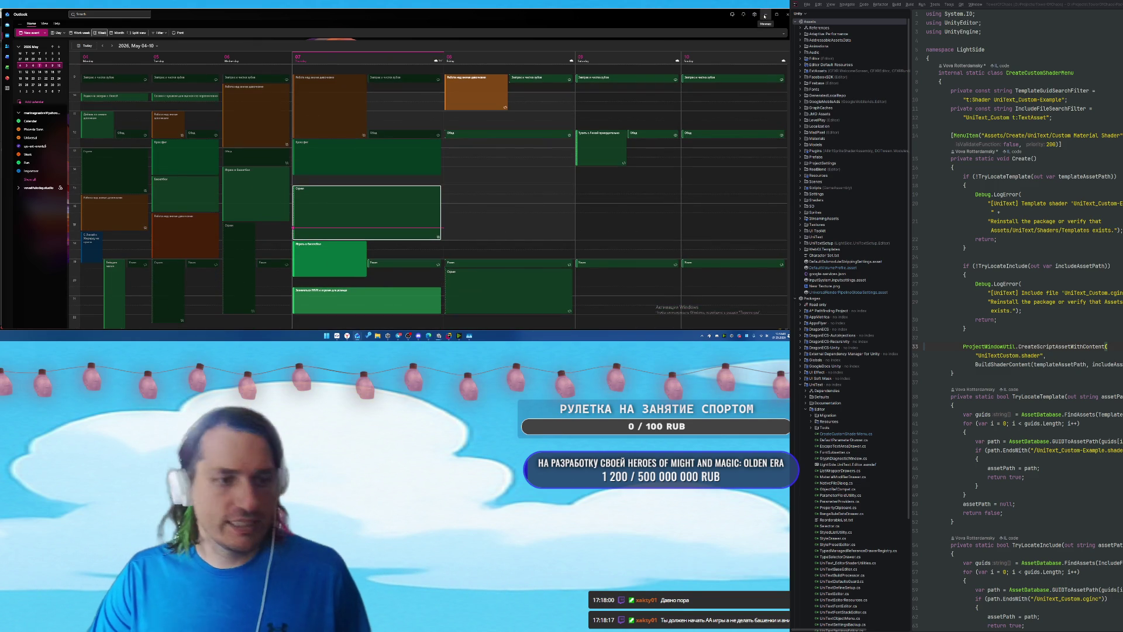
pyautogui.click(764, 14)
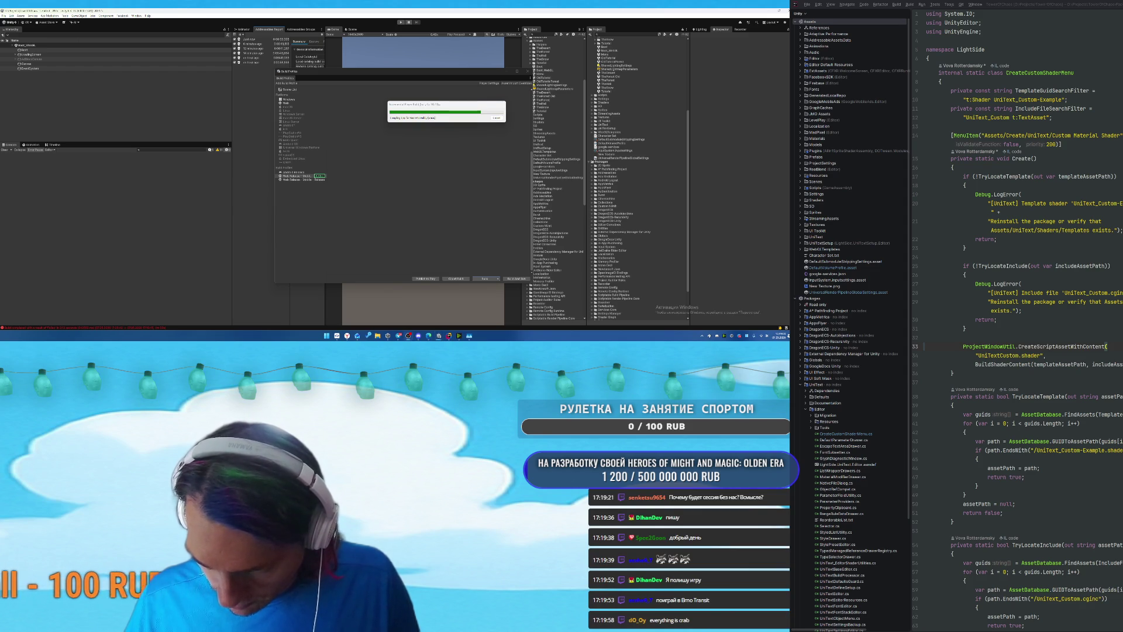
# Search the web for 'Brno Transit' in a new browser tab and open its Steam store result.
pyautogui.hotkey('alt', 'Tab')
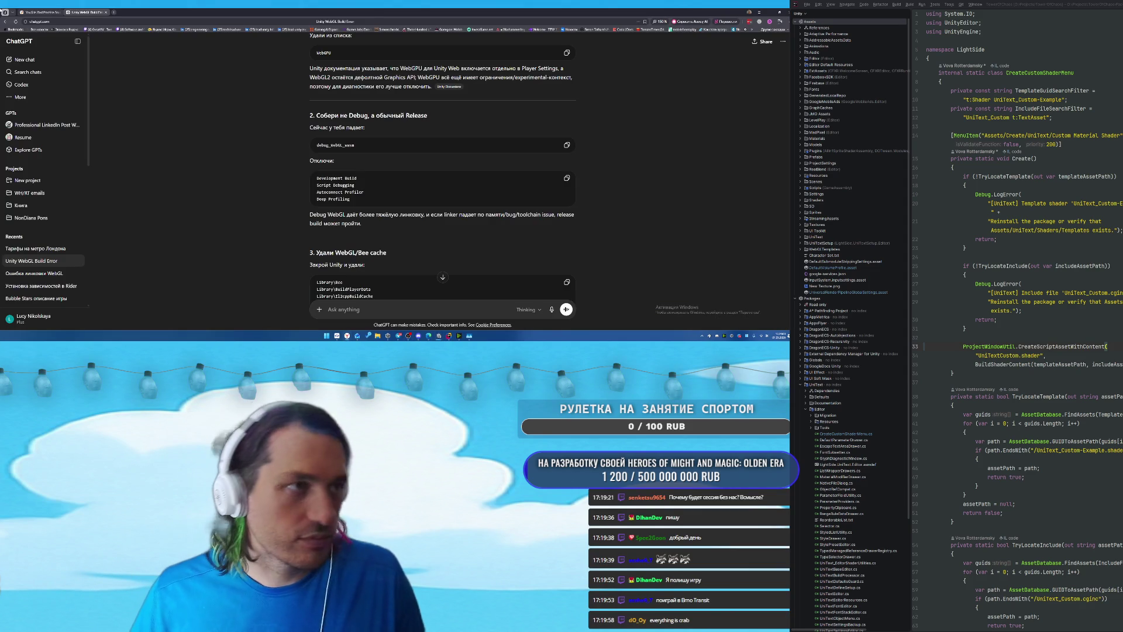
pyautogui.click(114, 12)
pyautogui.write('Brno Transit')
pyautogui.press('Return')
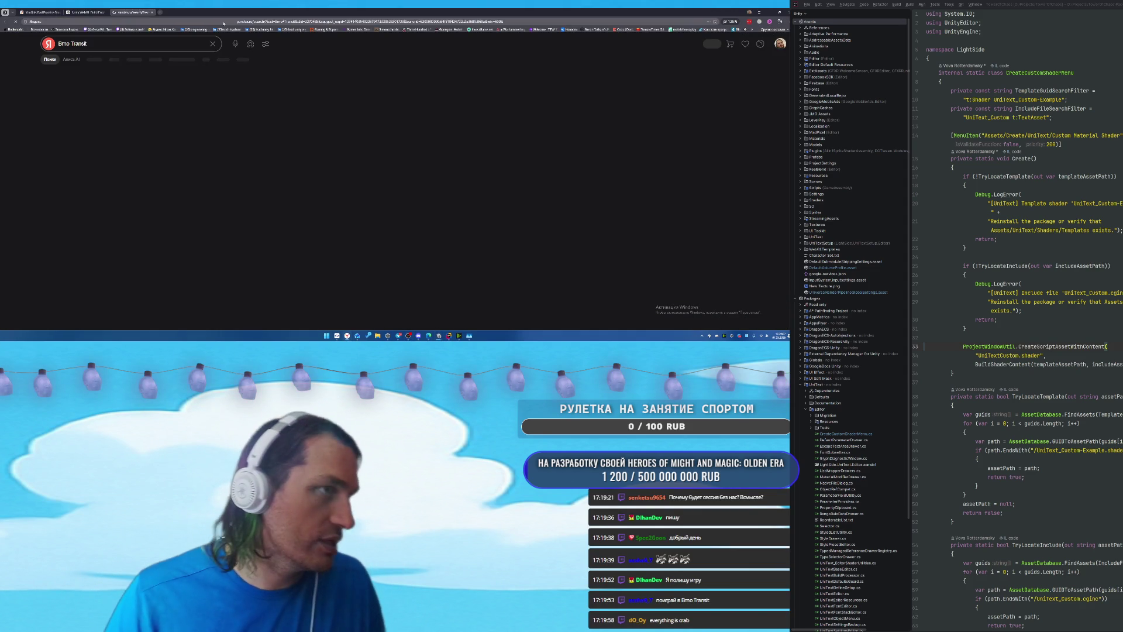
pyautogui.click(81, 177)
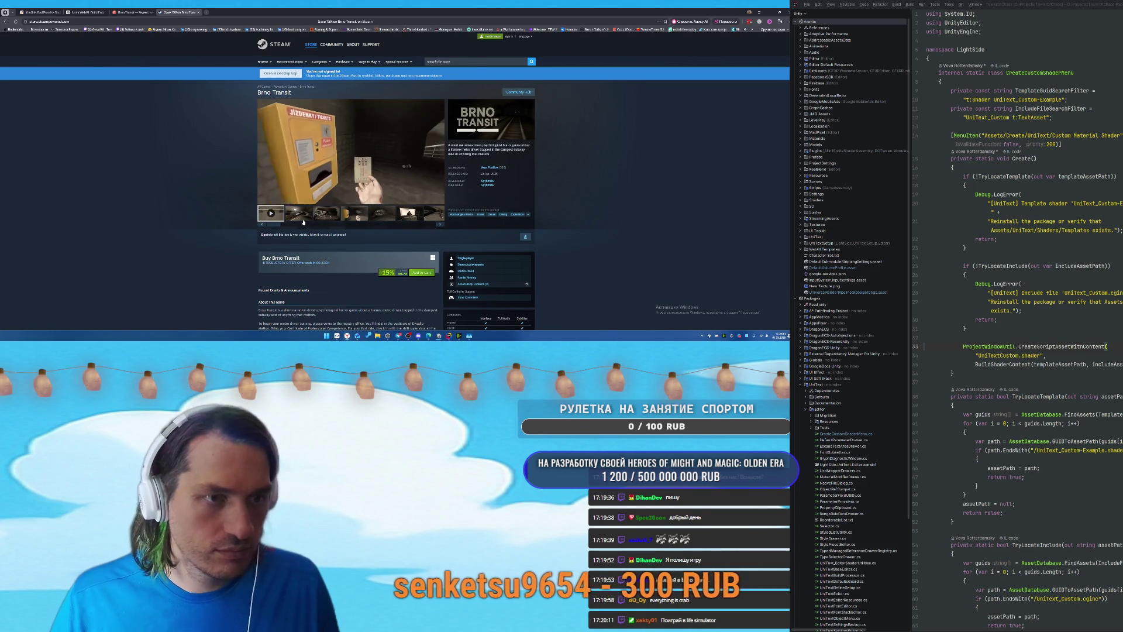
# Add Brno Transit to the Steam cart, check out, and confirm installing the game.
pyautogui.click(422, 273)
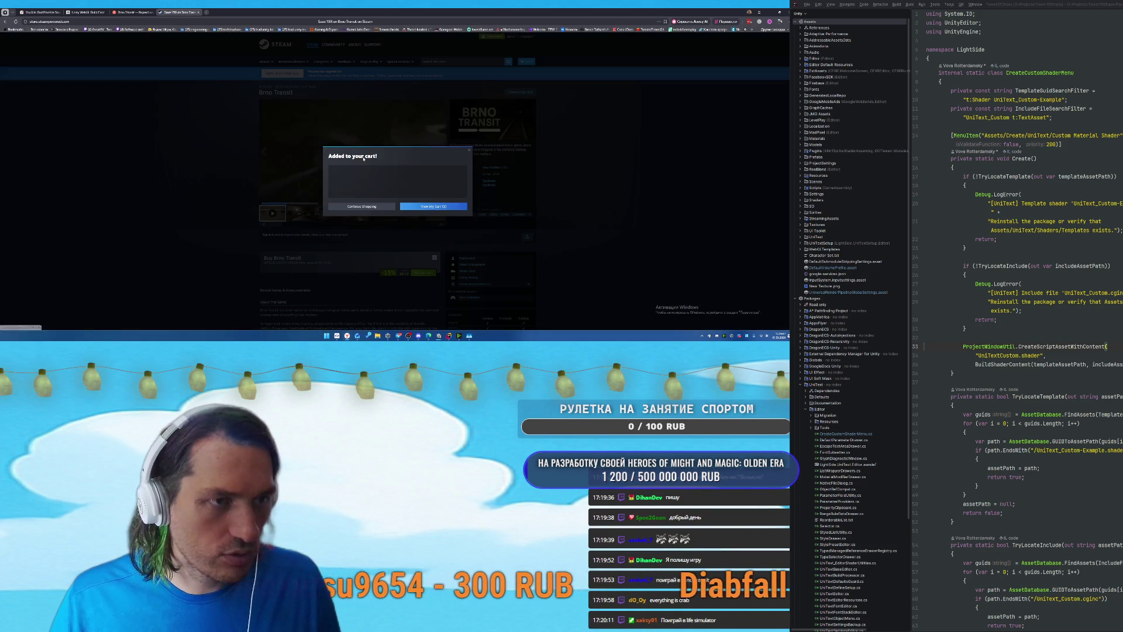
pyautogui.click(490, 148)
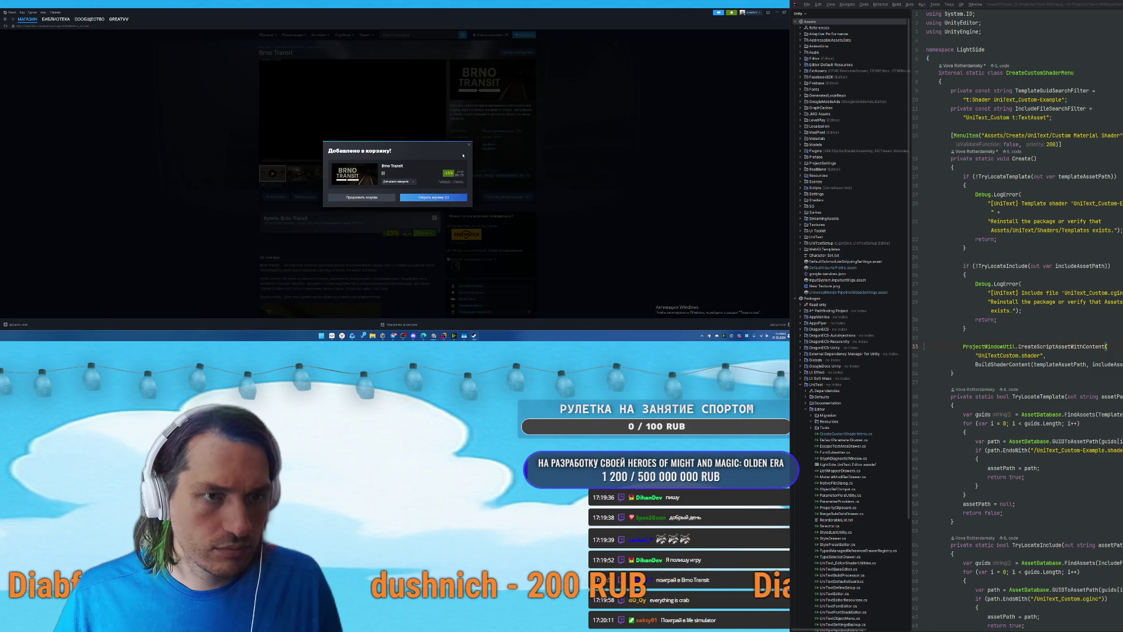
pyautogui.click(433, 197)
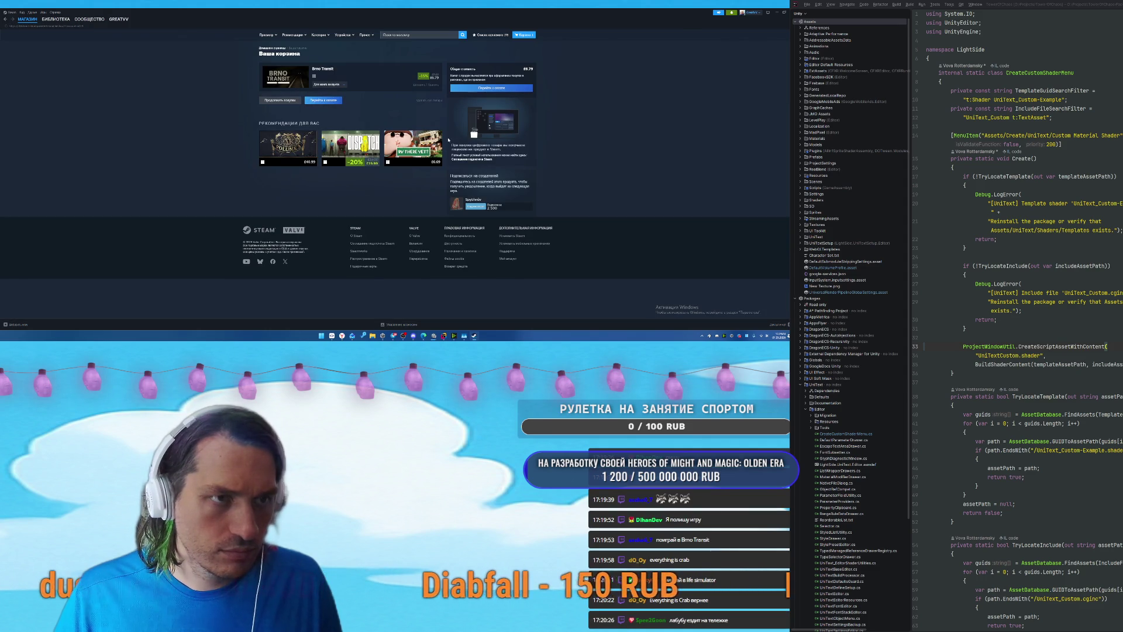
pyautogui.click(492, 88)
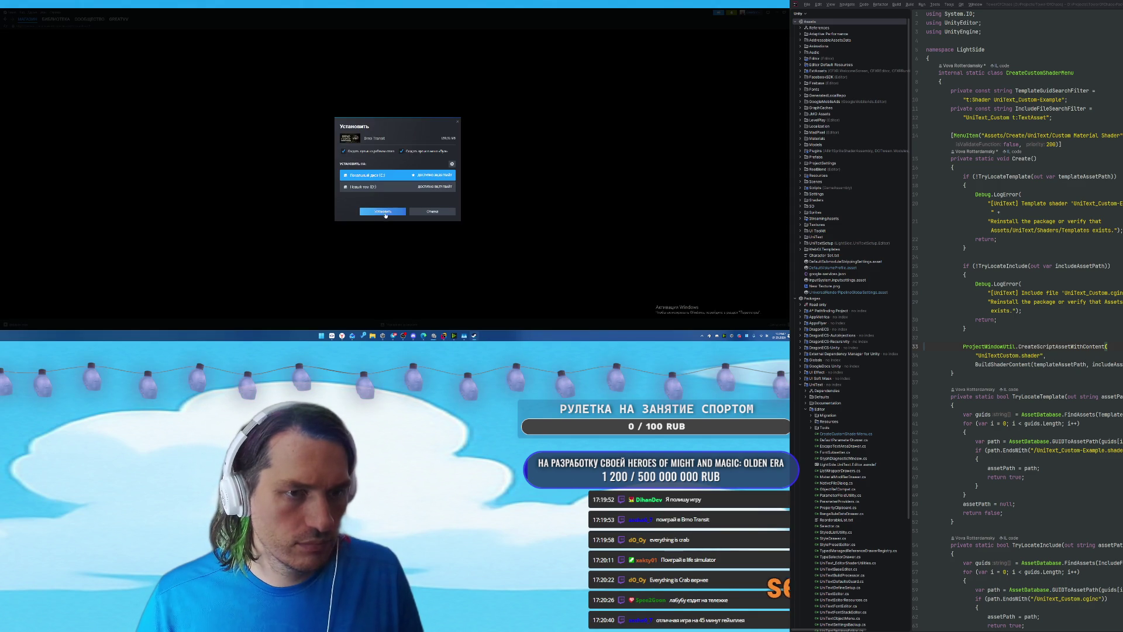
pyautogui.click(389, 212)
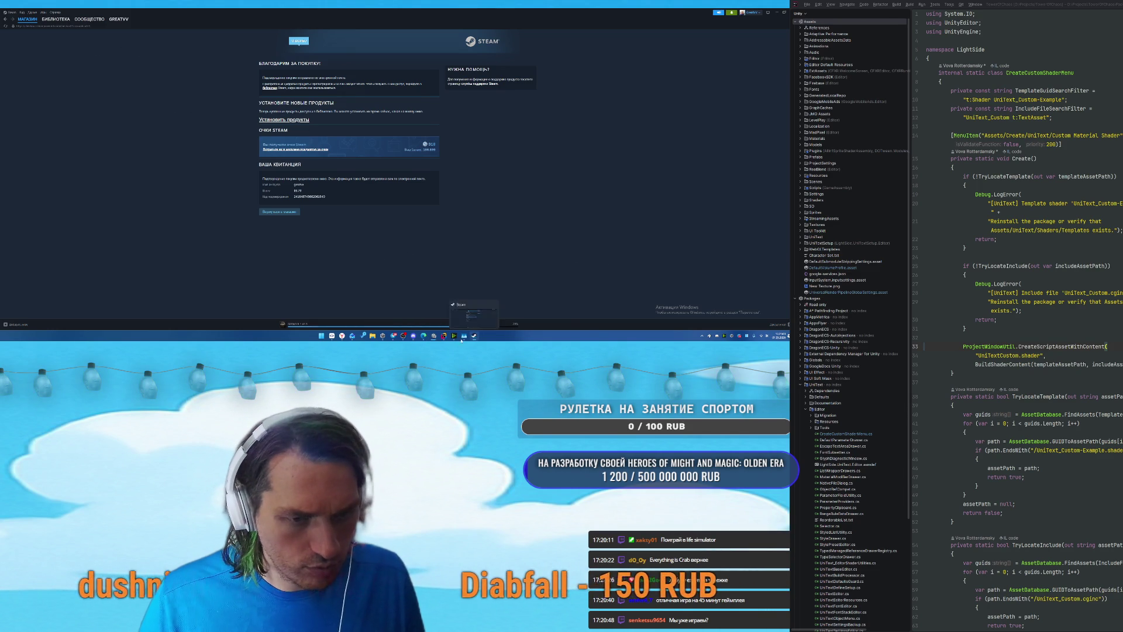
# Check the running Unity build, play Brno Transit from the Steam Library, then switch windows.
pyautogui.click(434, 313)
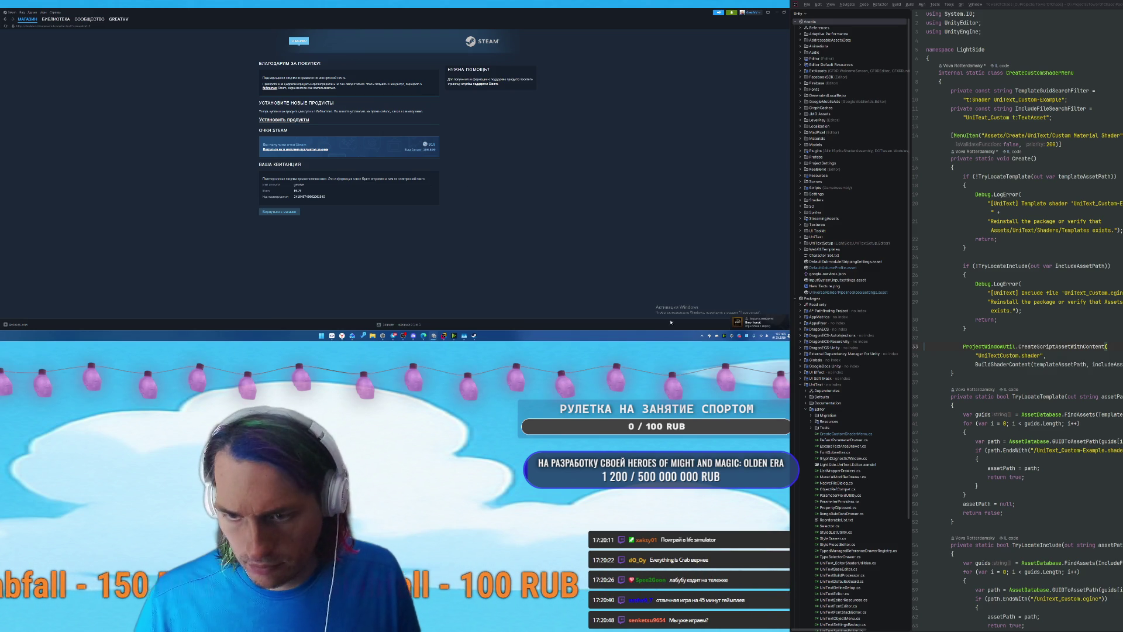
pyautogui.click(56, 18)
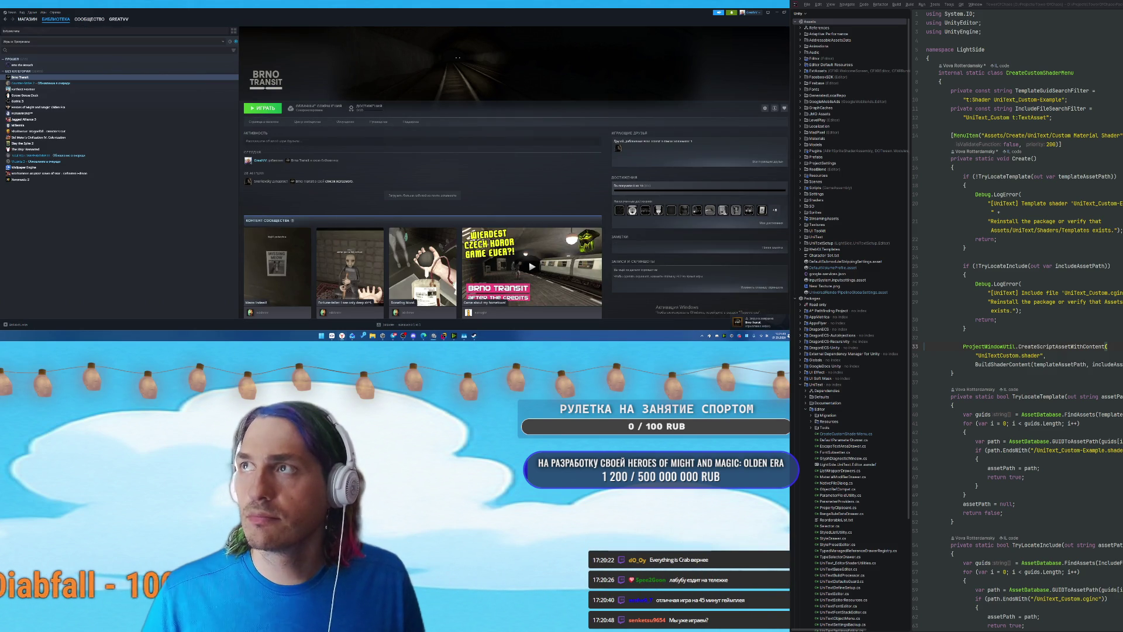
pyautogui.click(262, 108)
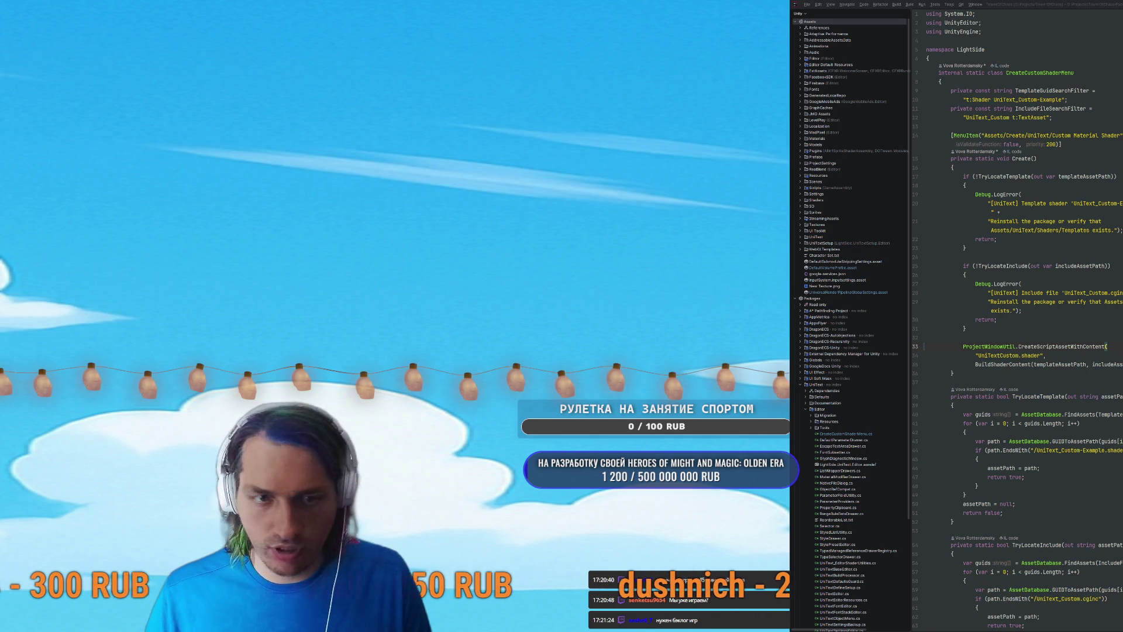
pyautogui.hotkey('alt', 'Tab')
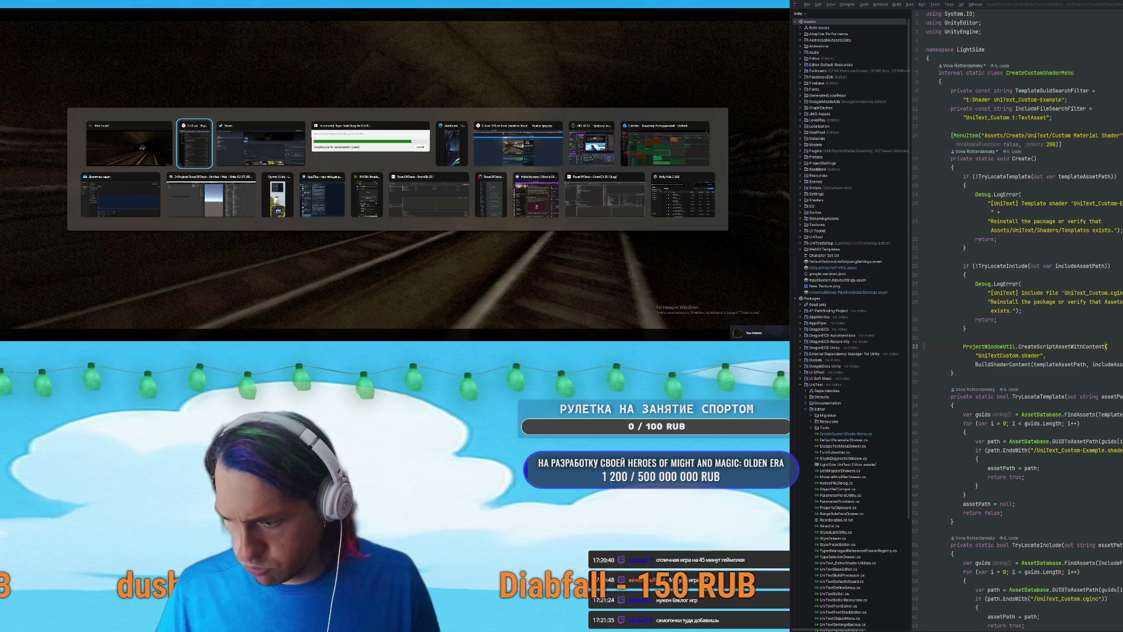
# In To Do, open the Игры list and mark its first game complete.
pyautogui.hotkey('alt', 'Tab')
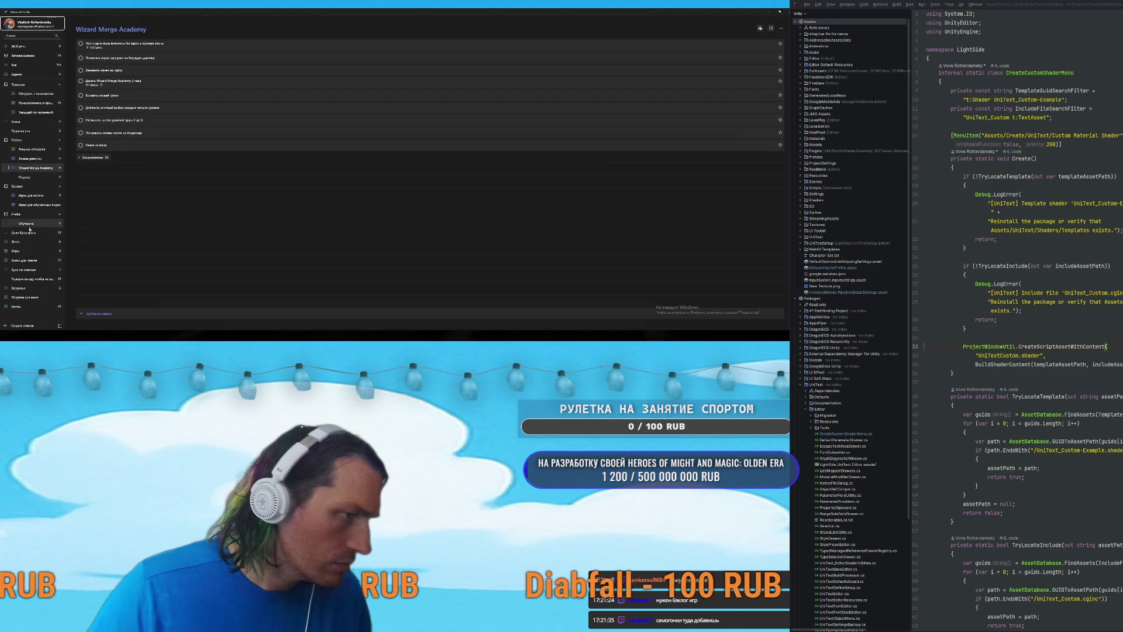
pyautogui.click(18, 251)
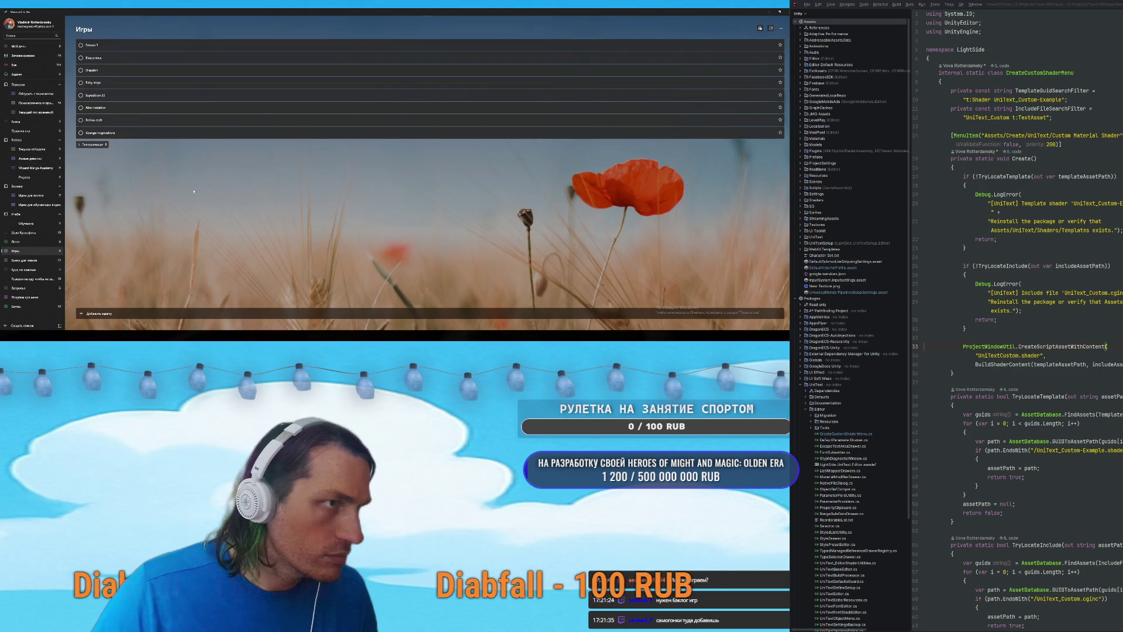
pyautogui.click(81, 45)
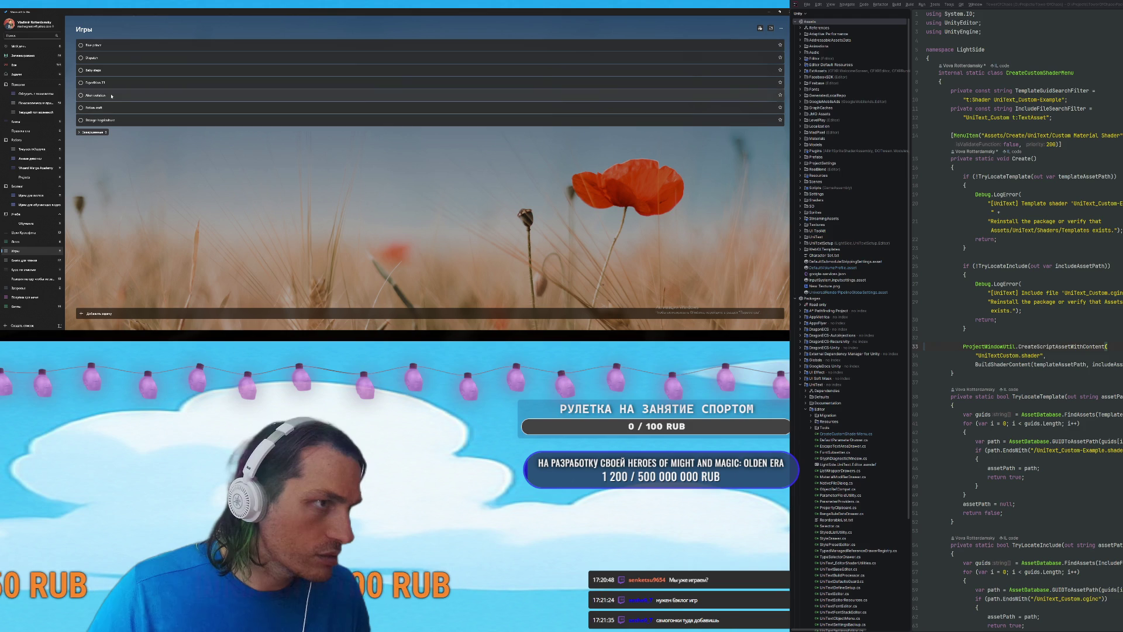
# Add Hollow Knight, Everything is Crab, Life Simulator (typed 'Uife Simulator') and 'cамогонки' to Игры.
pyautogui.click(110, 315)
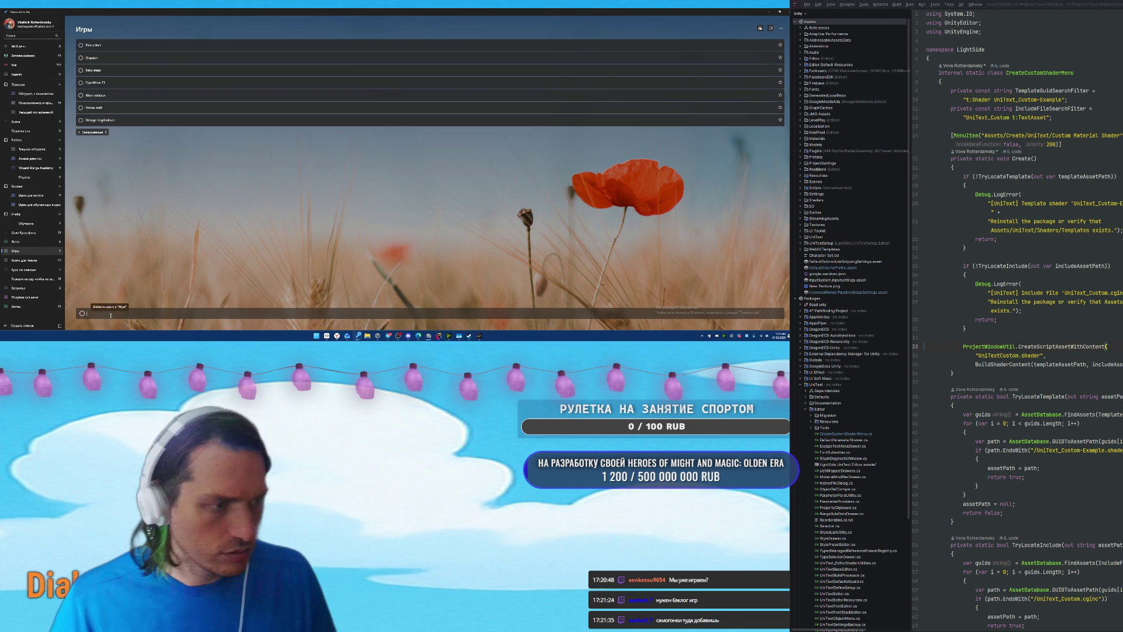
pyautogui.write('Hol')
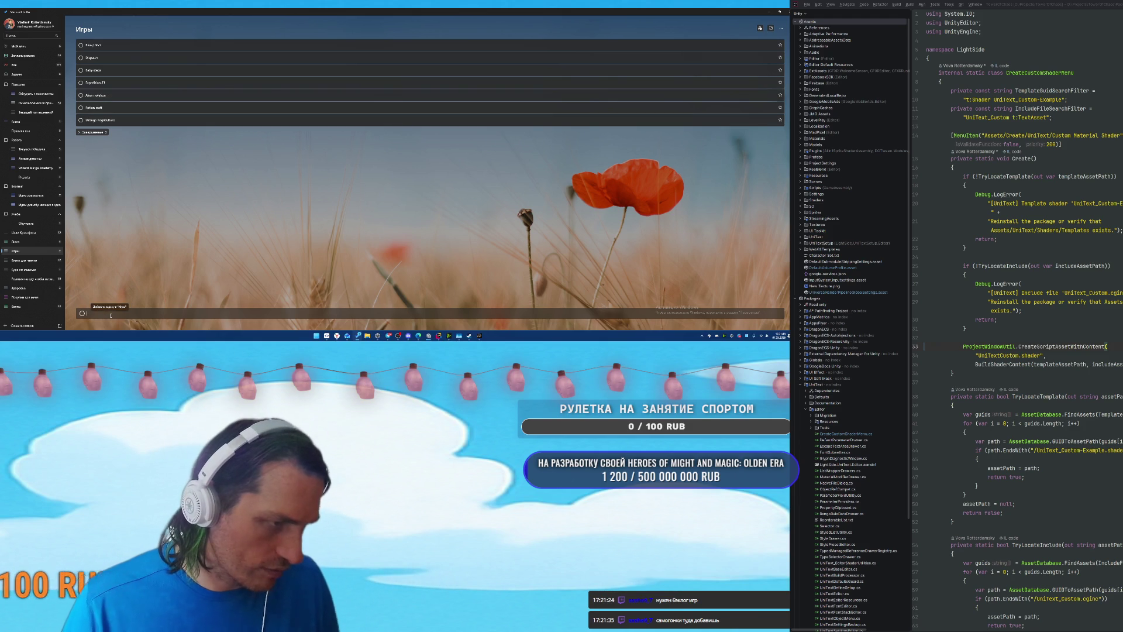
pyautogui.write('low Knight')
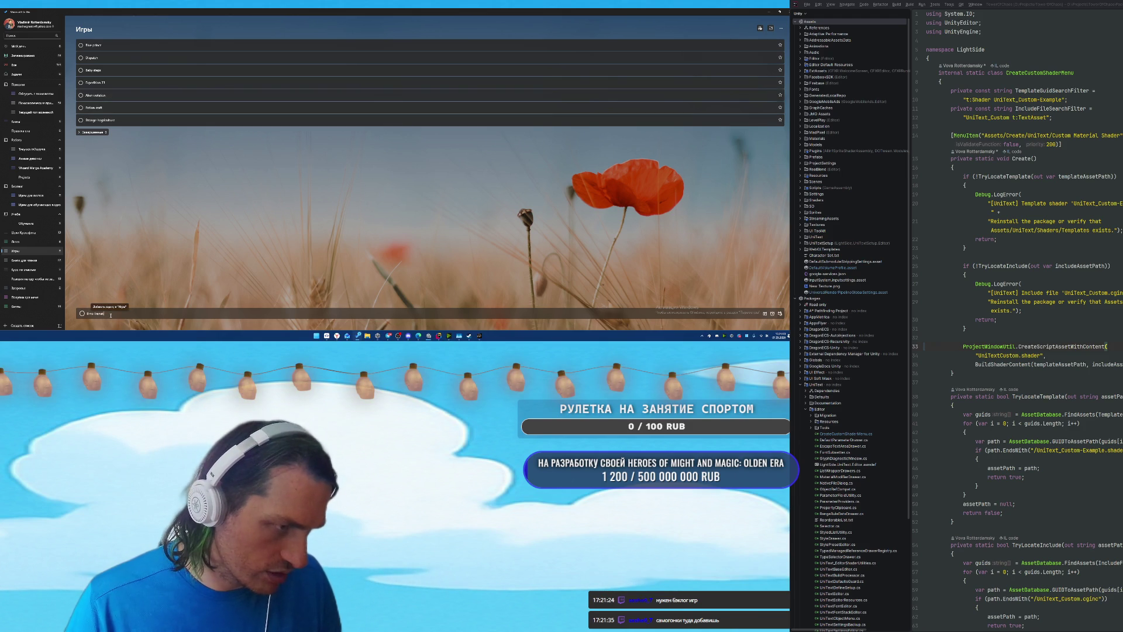
pyautogui.press('Return')
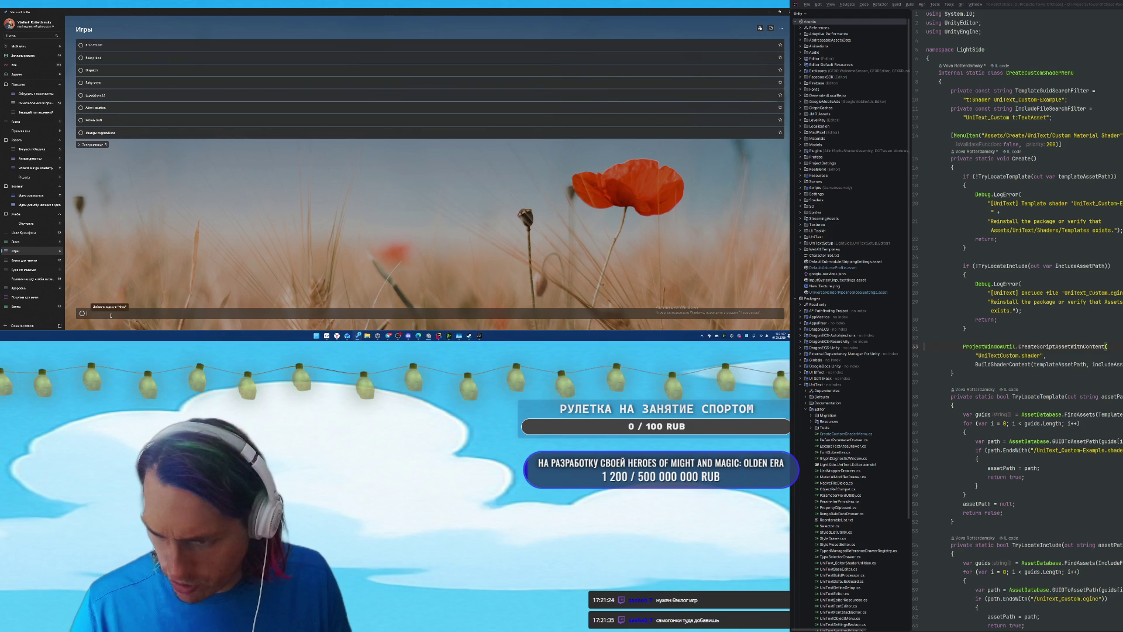
pyautogui.write('Everything is Cr')
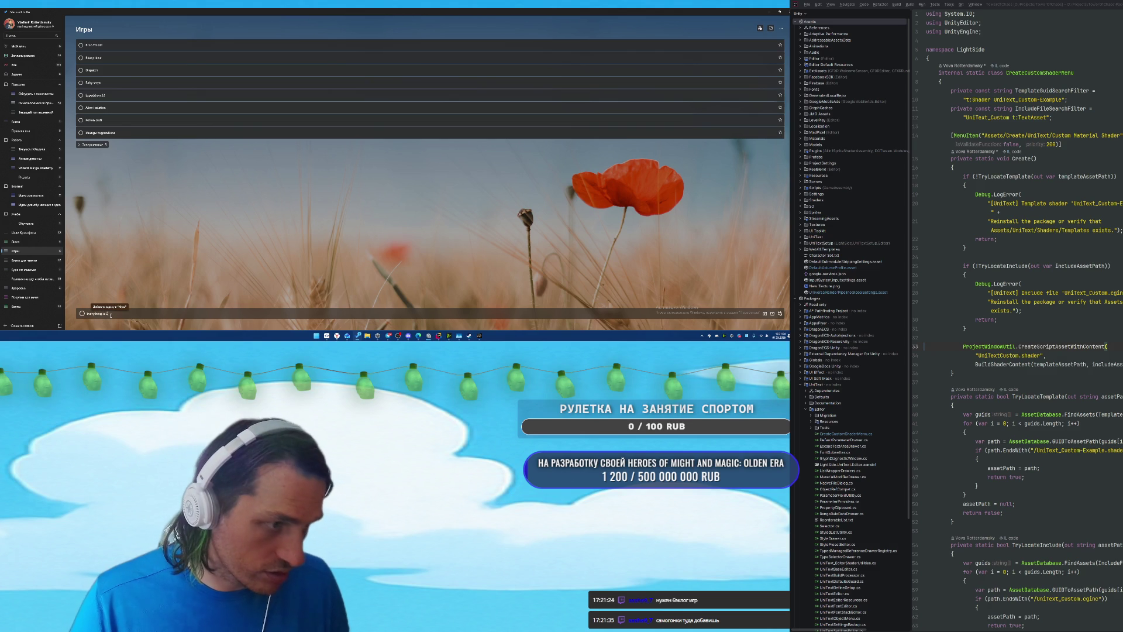
pyautogui.write('ab')
pyautogui.press('Return')
pyautogui.write('U')
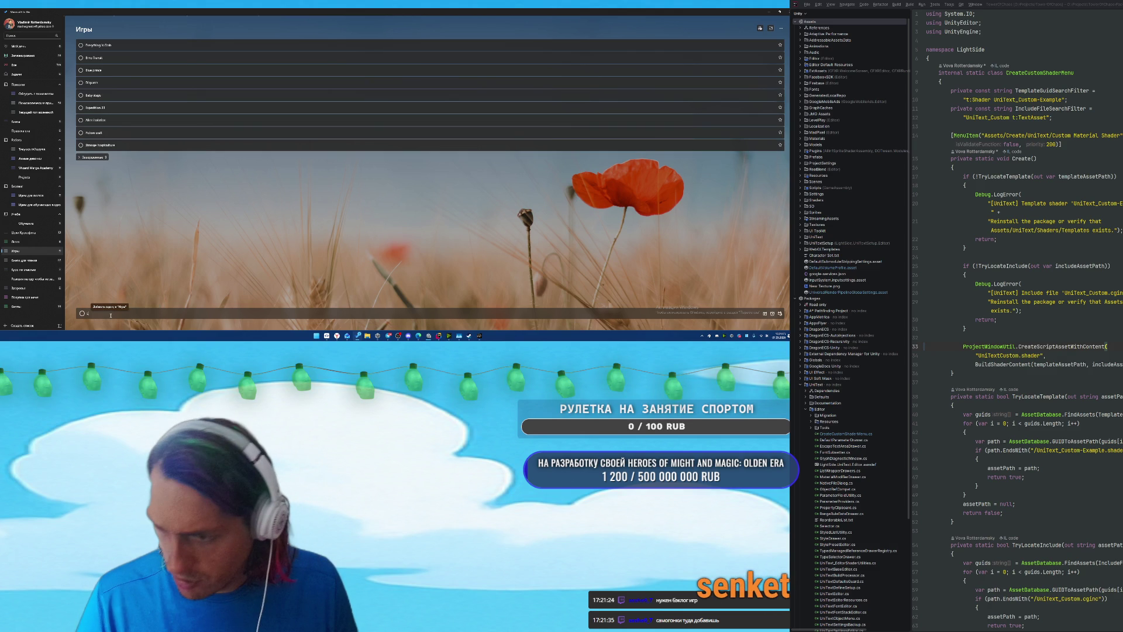
pyautogui.write('ife Simulator')
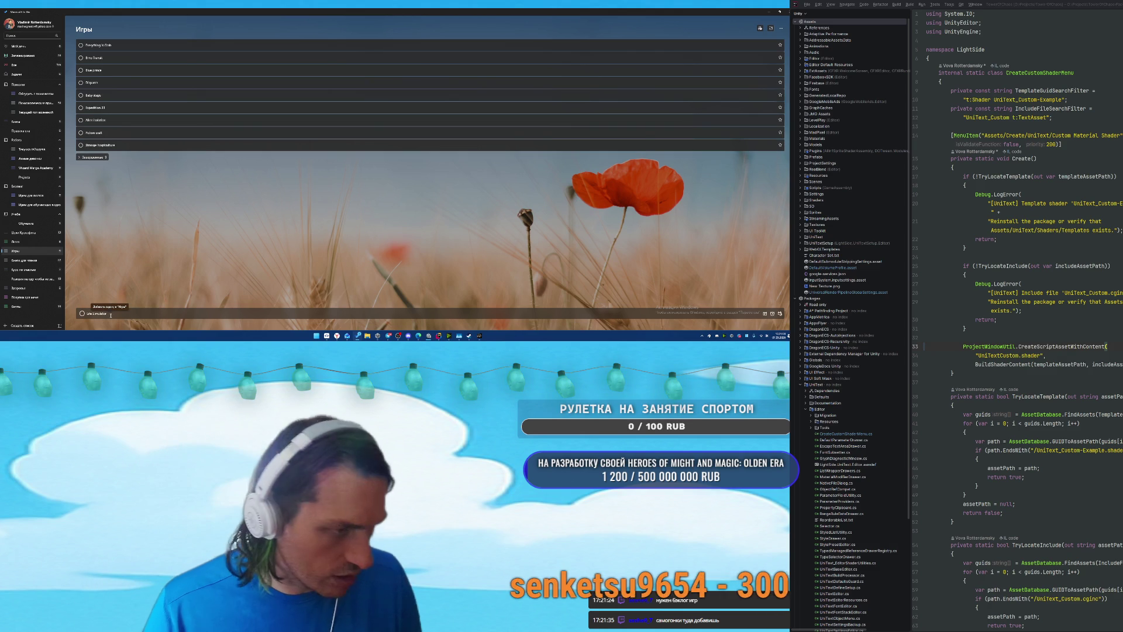
pyautogui.press('Return')
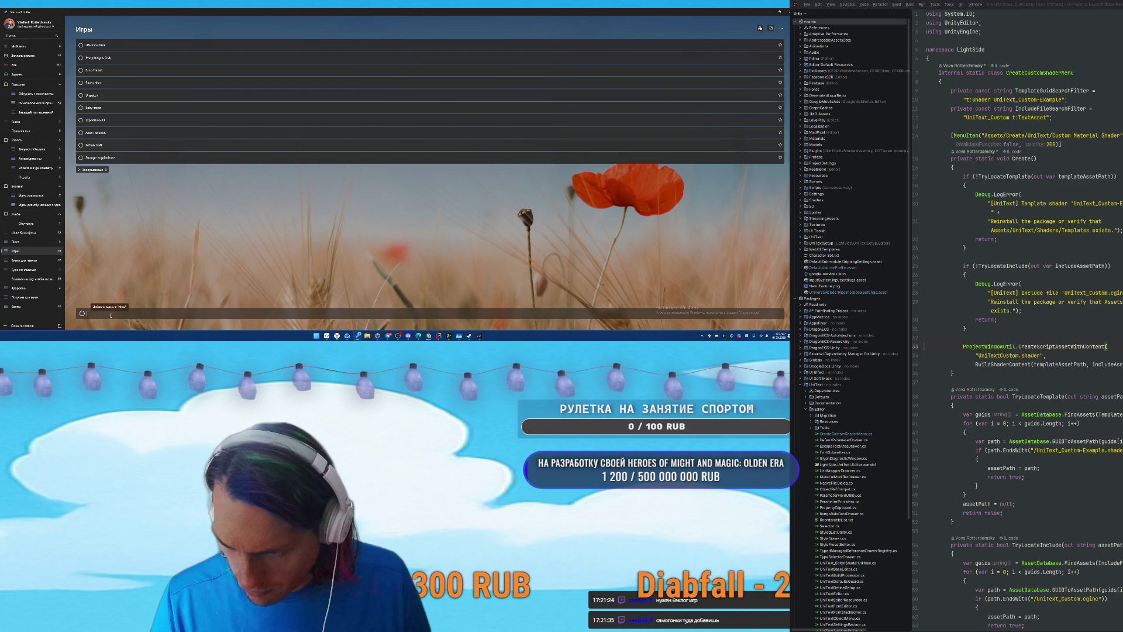
pyautogui.write('cамогонки')
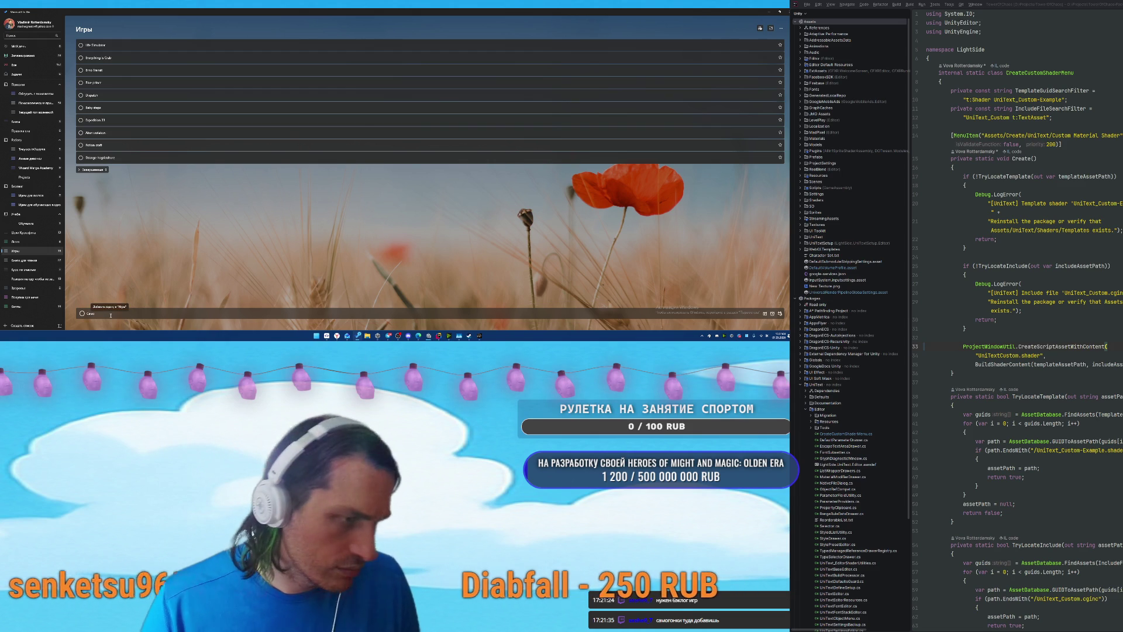
pyautogui.press('Return')
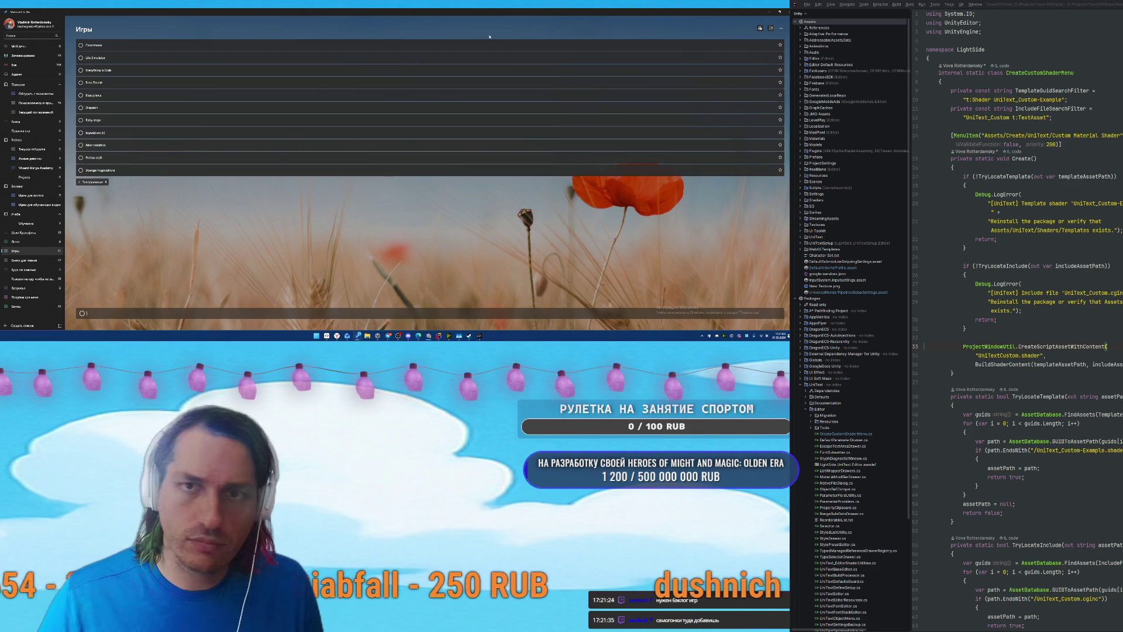
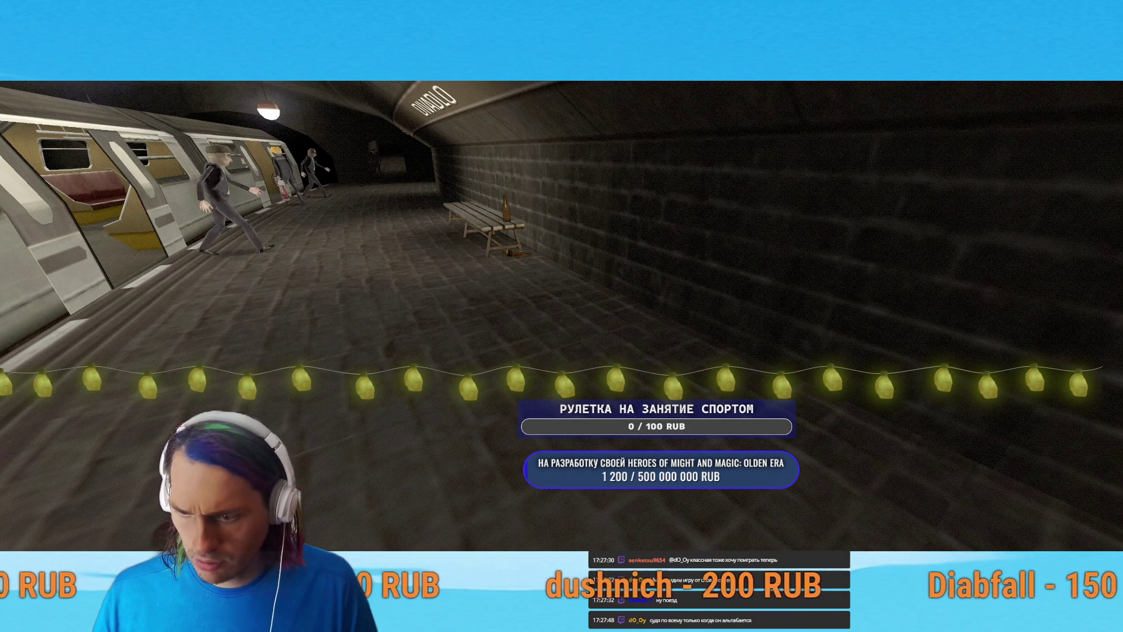
# Pause Brno Transit on the subway platform to bring up the in-game menu.
pyautogui.press('Escape')
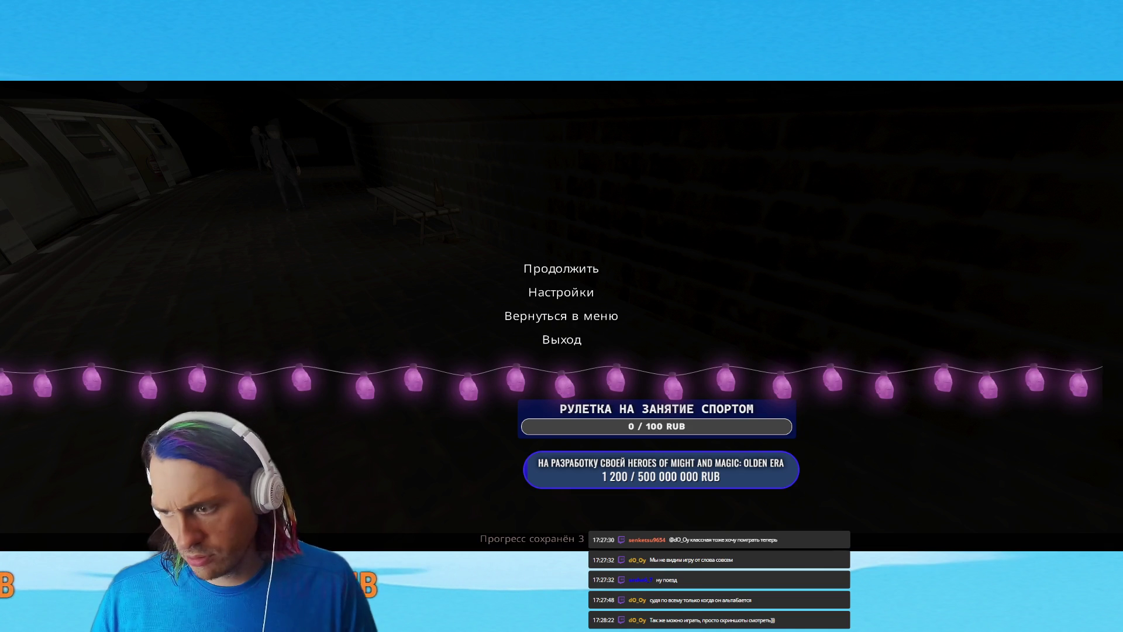
# Resume, re-pause to view the Настройки settings, then return to the Divadlo platform.
pyautogui.press('Escape')
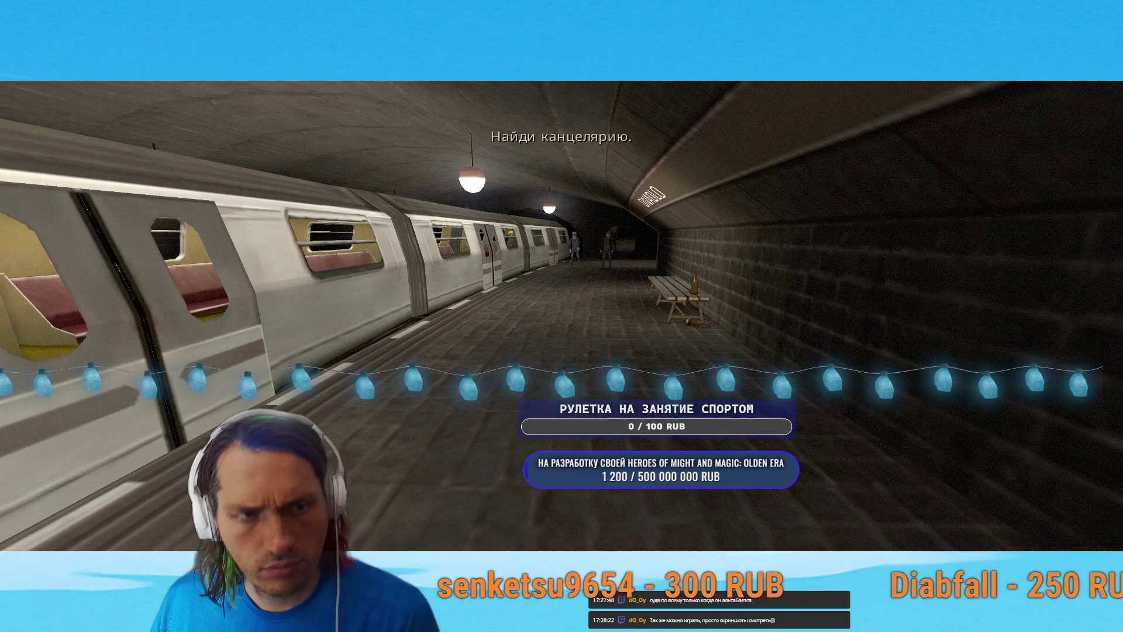
pyautogui.press('m')
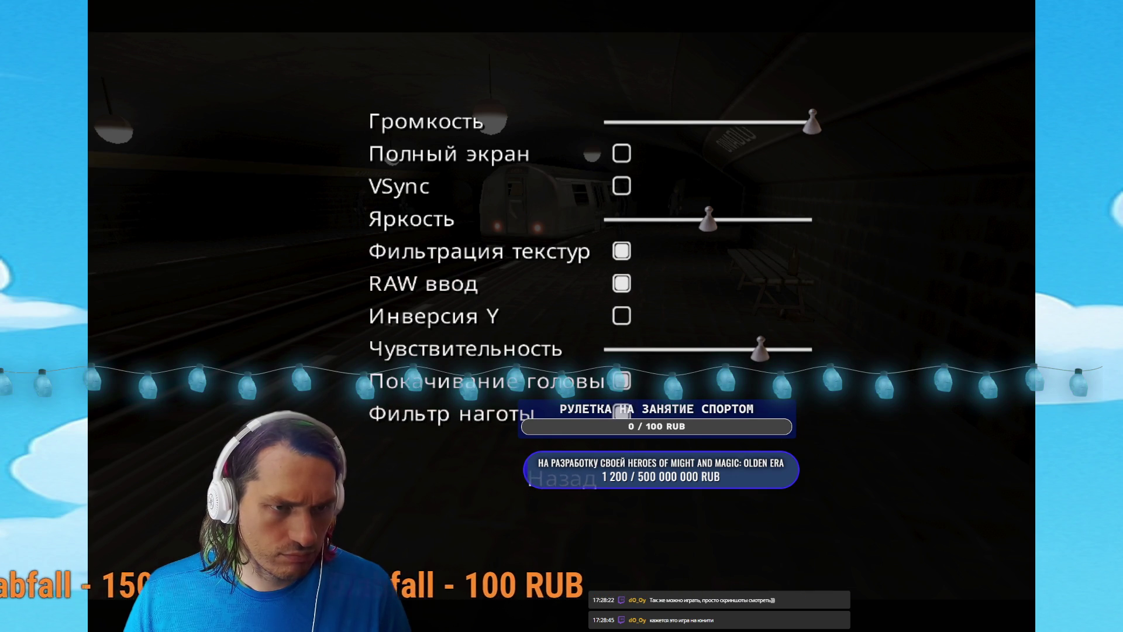
pyautogui.press('Escape')
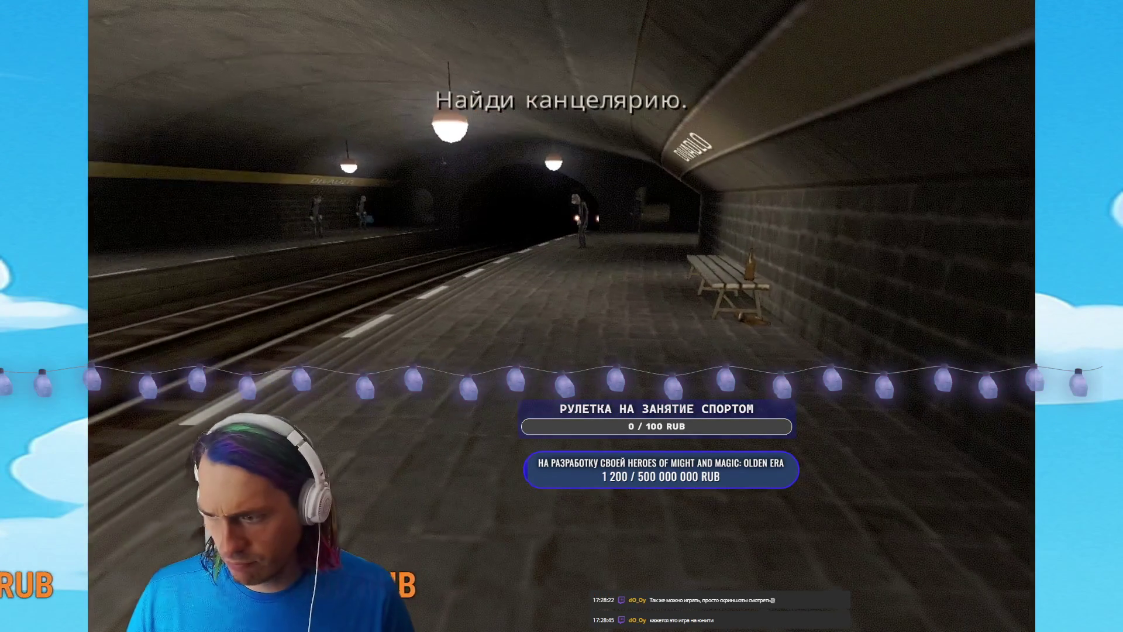
# Look toward the side passage, then walk along the platform to the FOTOBUDKA booth.
pyautogui.press('w')
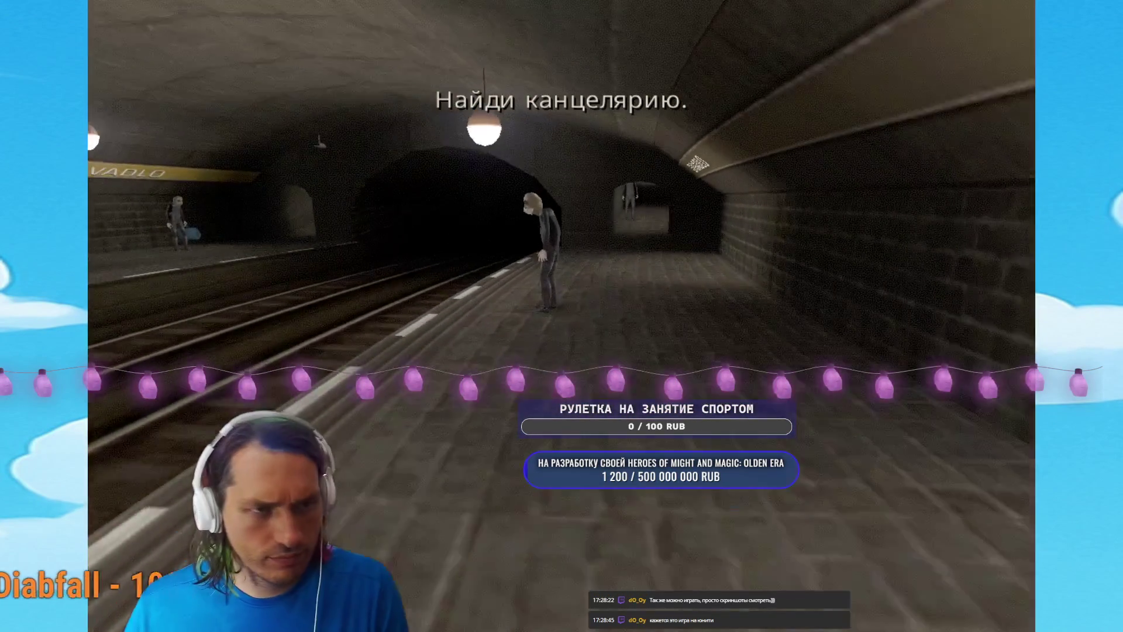
pyautogui.press('w')
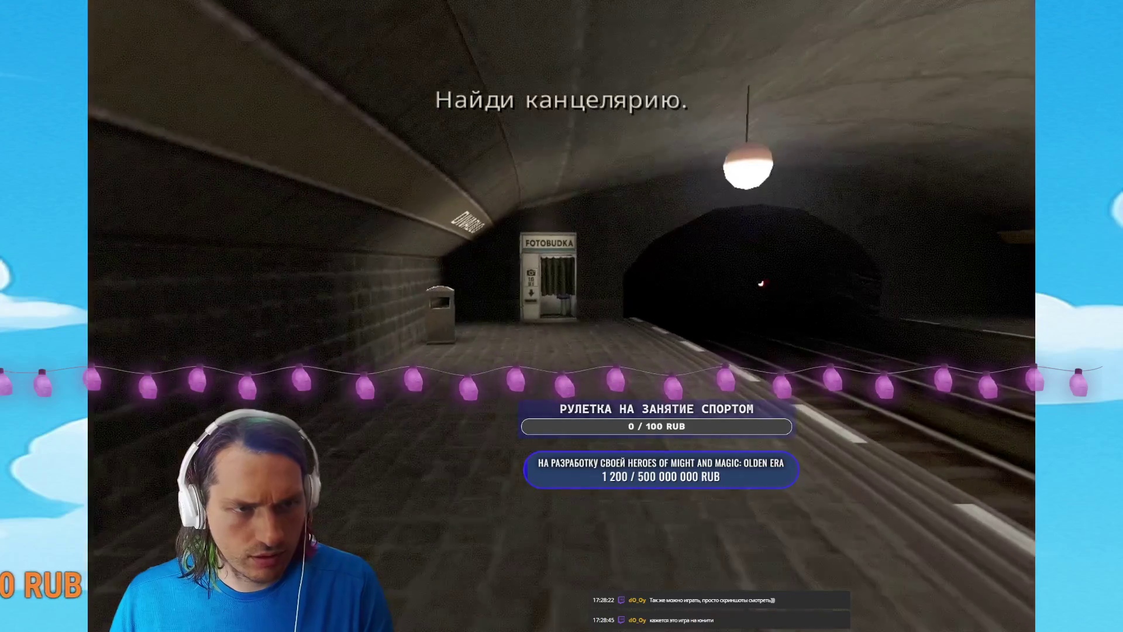
pyautogui.press('w')
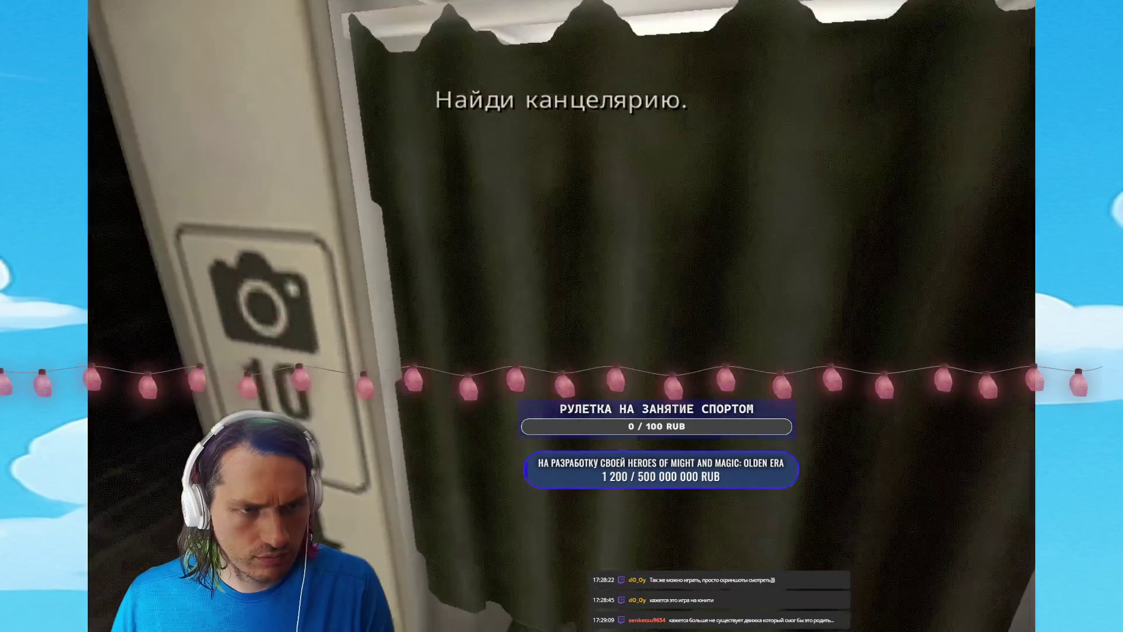
# Walk down the platform through the dark side corridor to the escalator hall.
pyautogui.press('w')
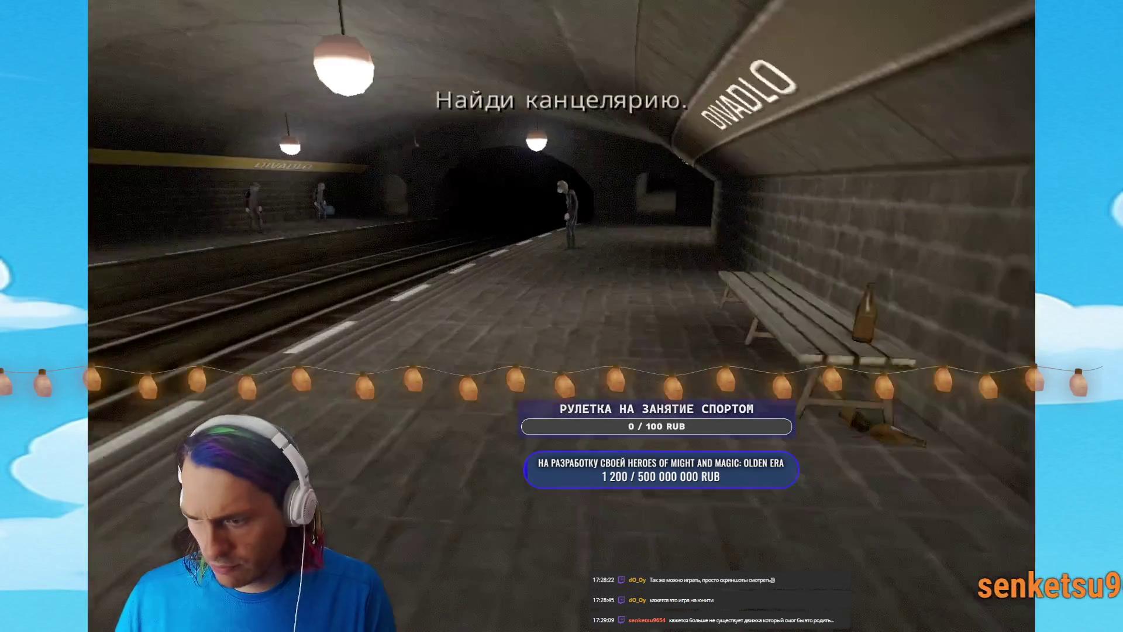
pyautogui.press('w')
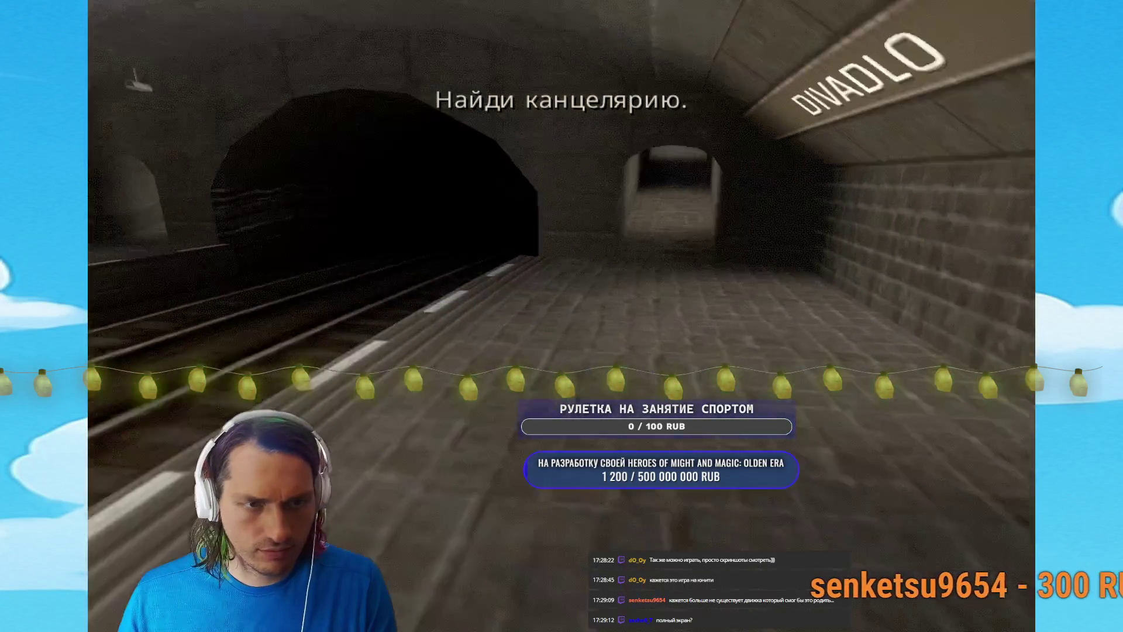
pyautogui.press('w')
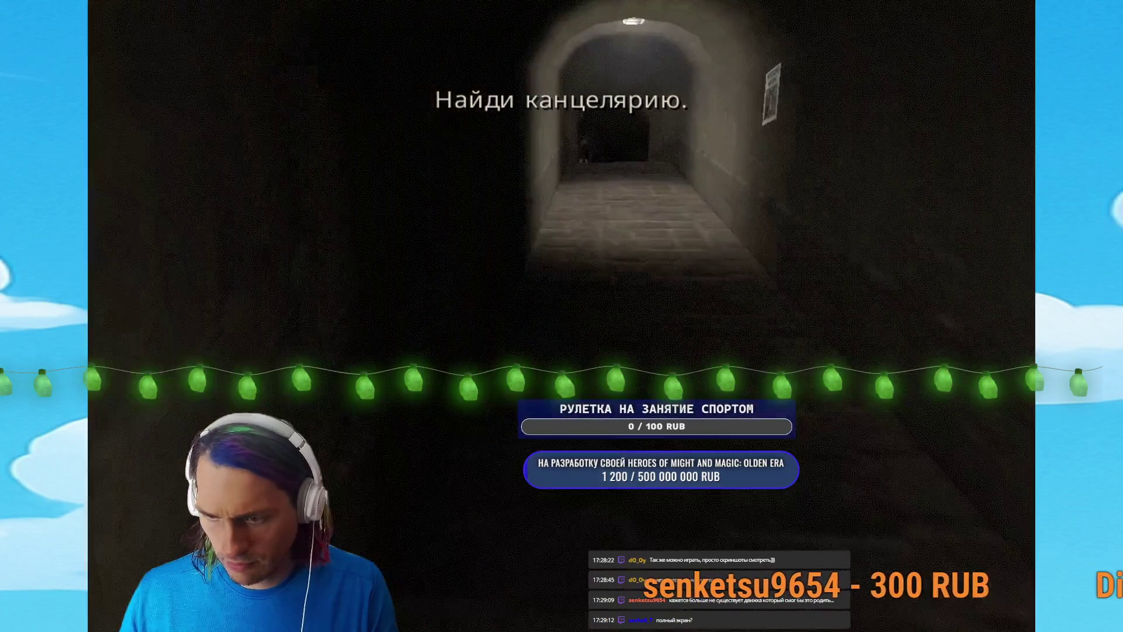
pyautogui.press('w')
pyautogui.press('w')
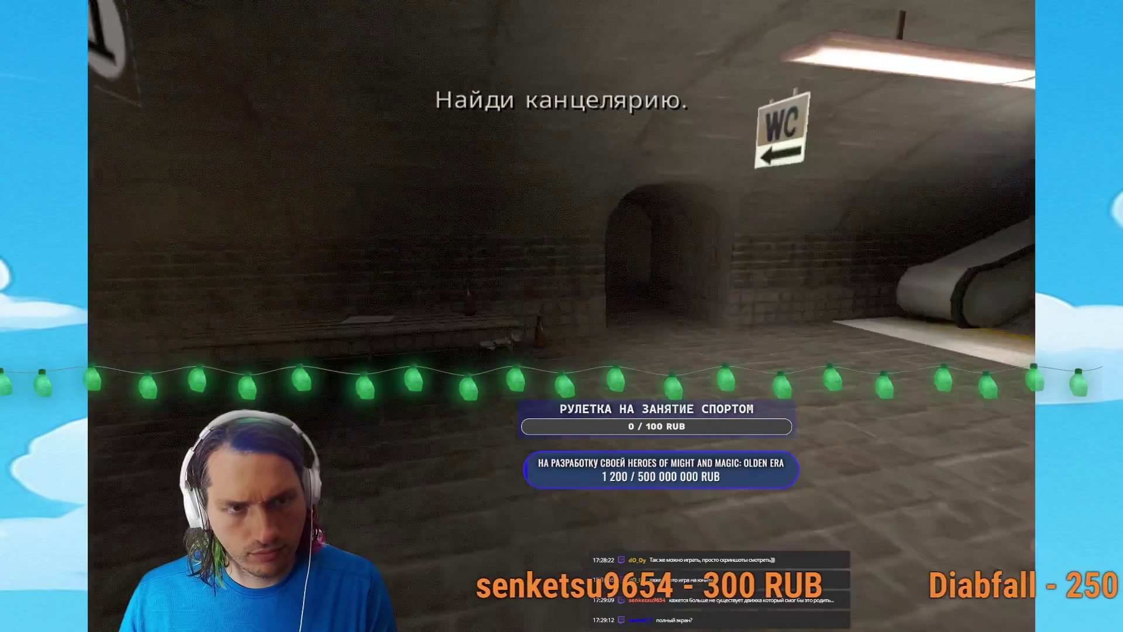
pyautogui.press('w')
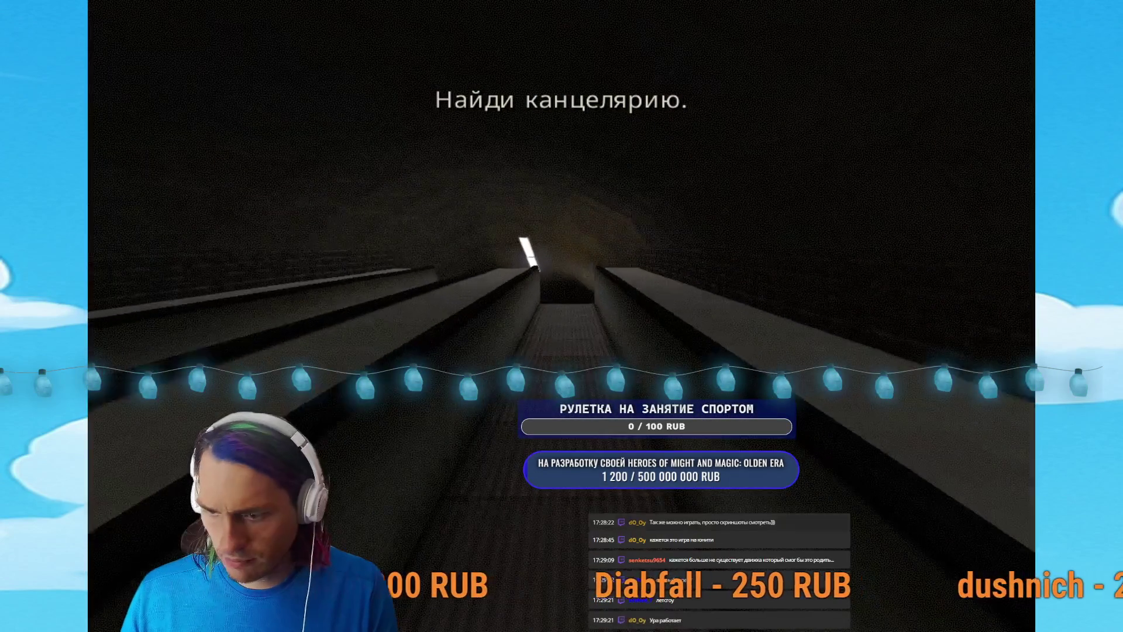
# Take a ticket from the yellow JÍZDENKY machine, then head into the dark tunnel.
pyautogui.press('w')
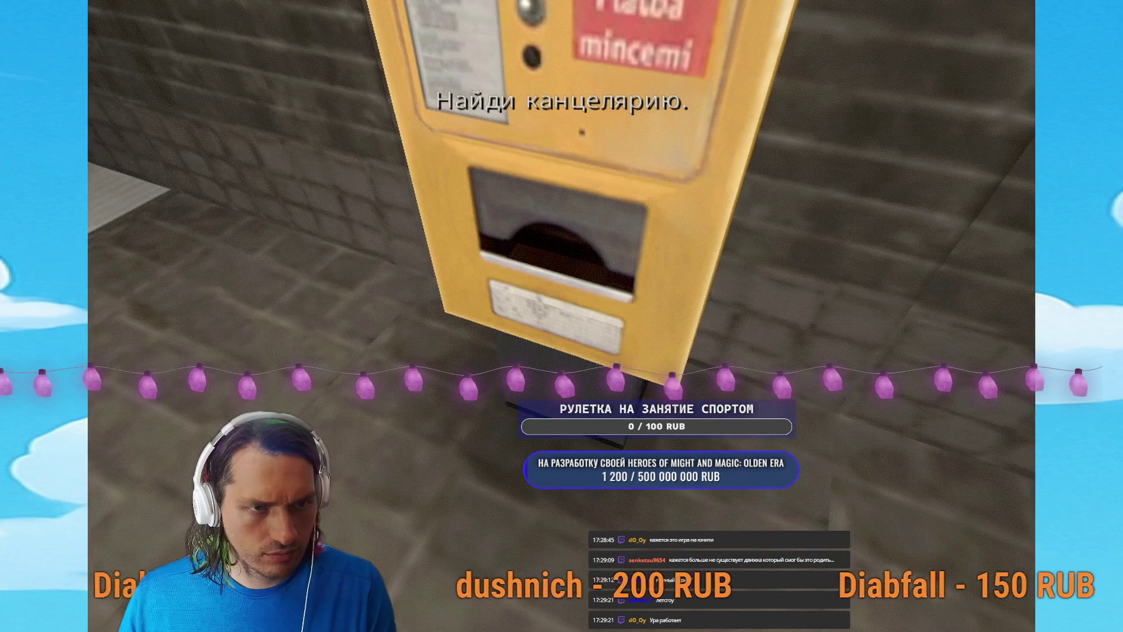
pyautogui.press('w')
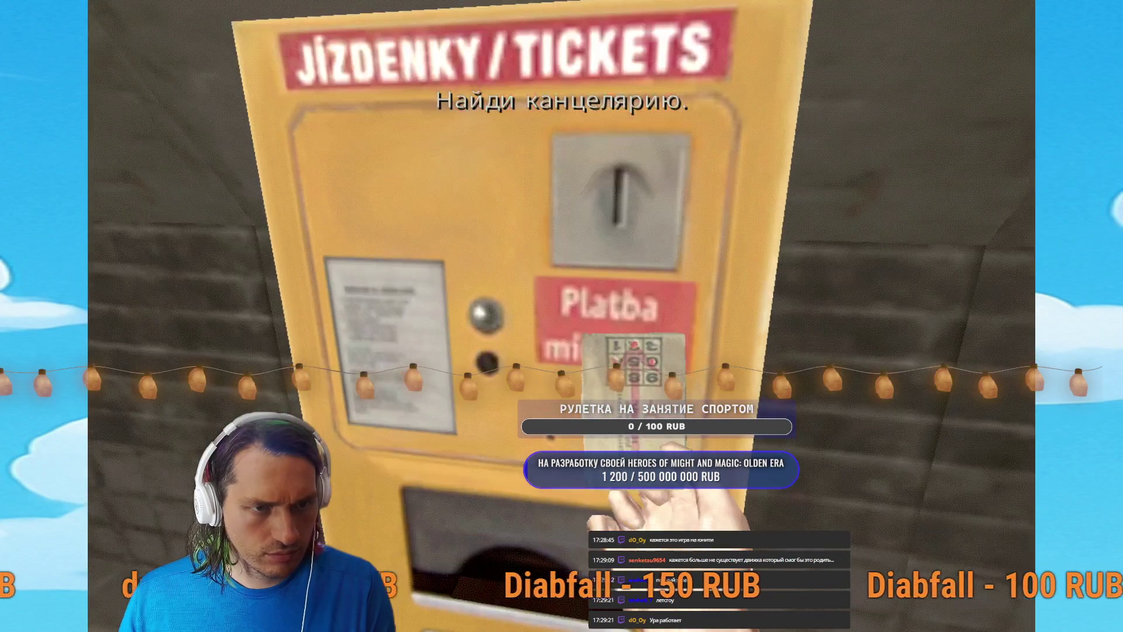
pyautogui.press('s')
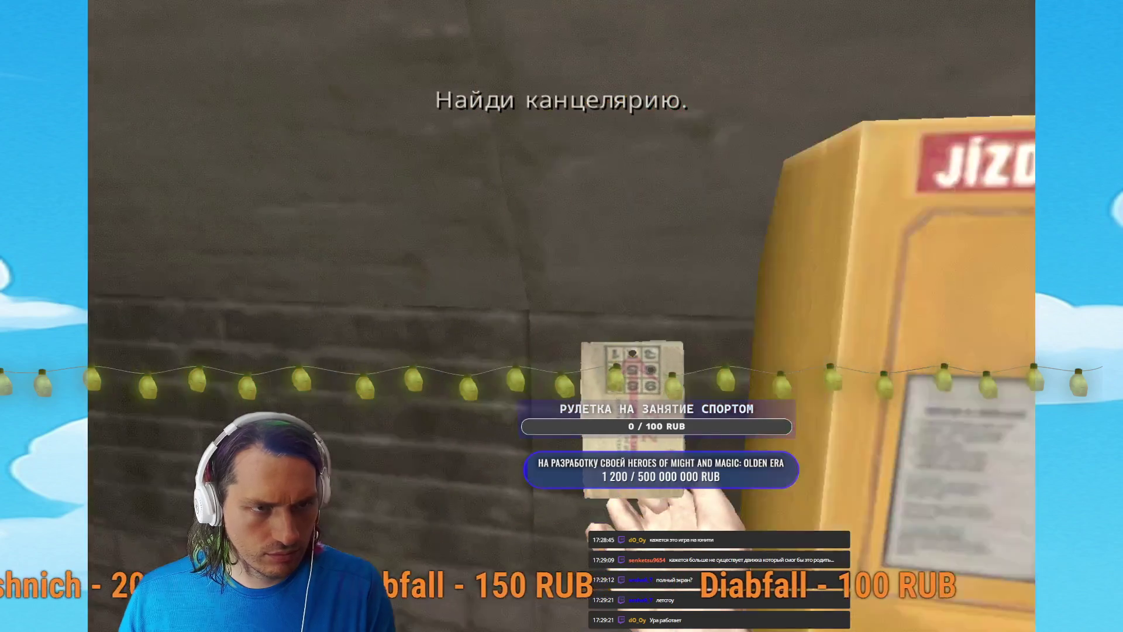
pyautogui.press('w')
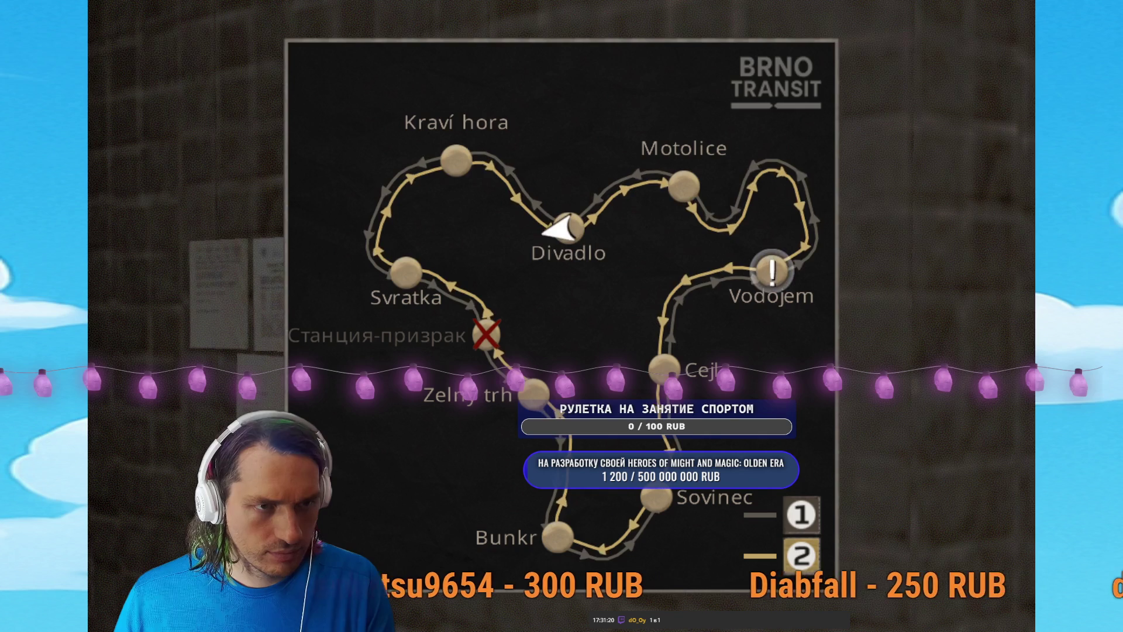
# Close the map, then walk past ticket window 3 and through the corridors into the tunnel.
pyautogui.press('e')
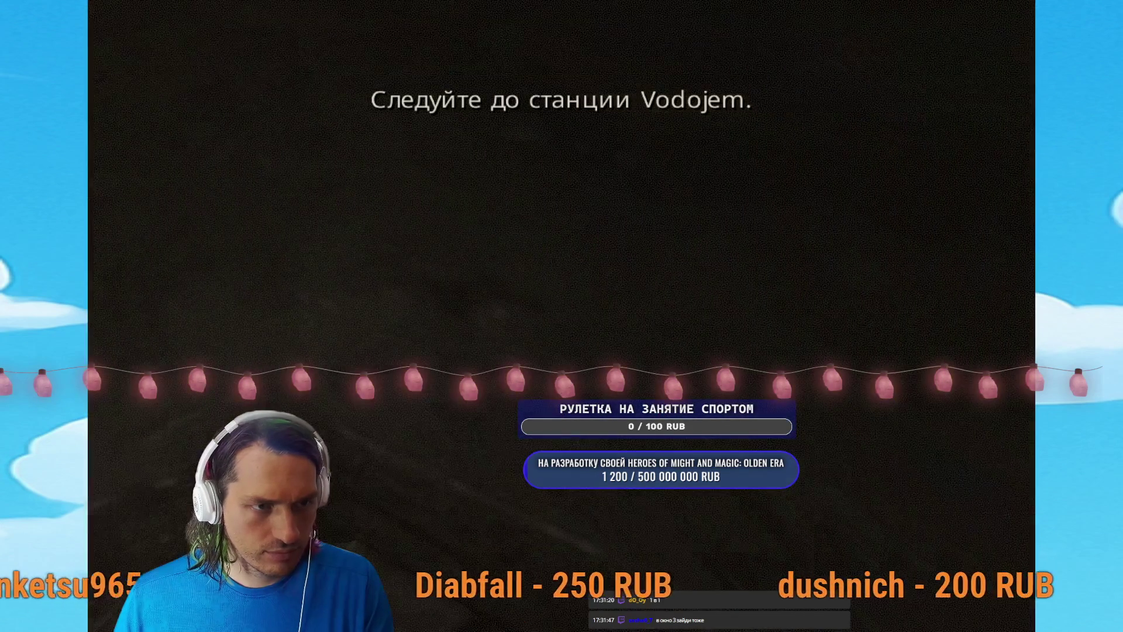
pyautogui.press('w')
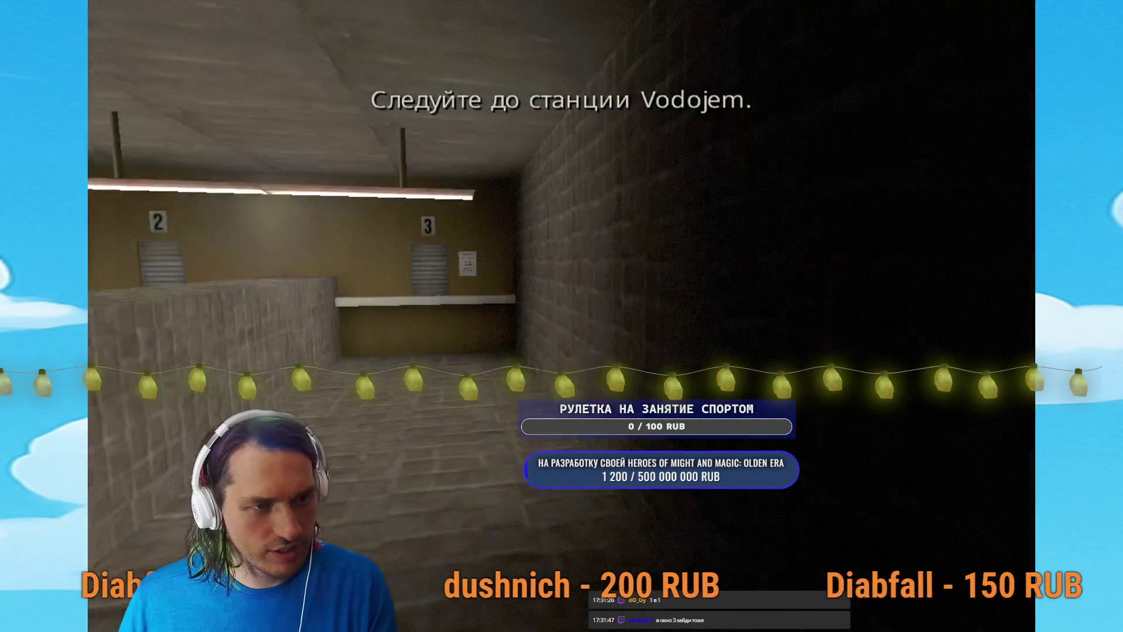
pyautogui.press('w')
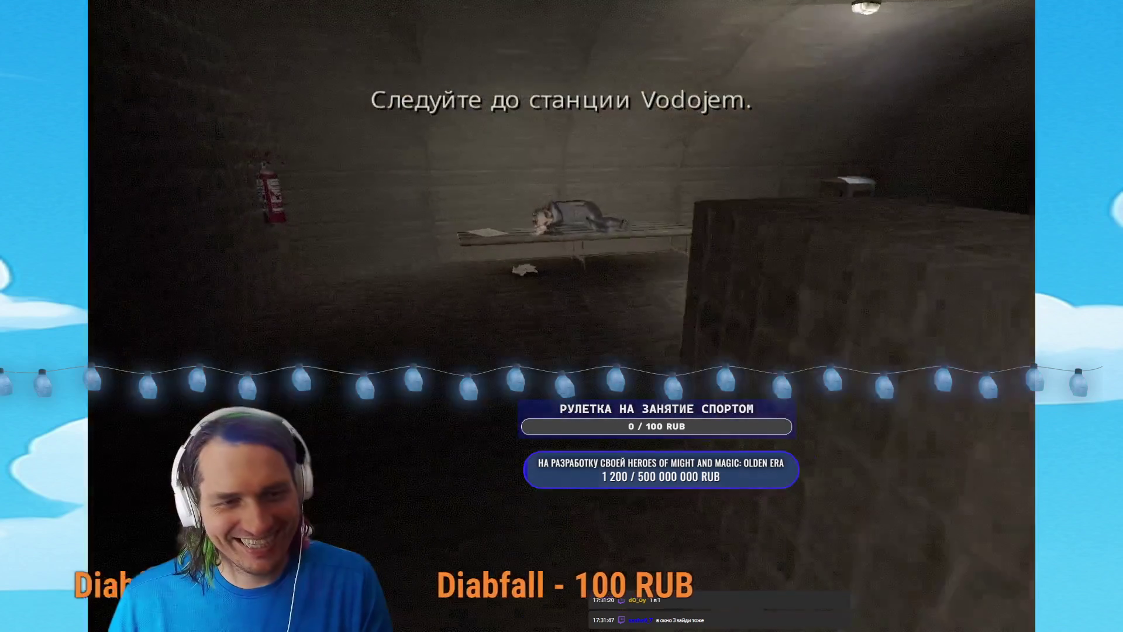
pyautogui.press('w')
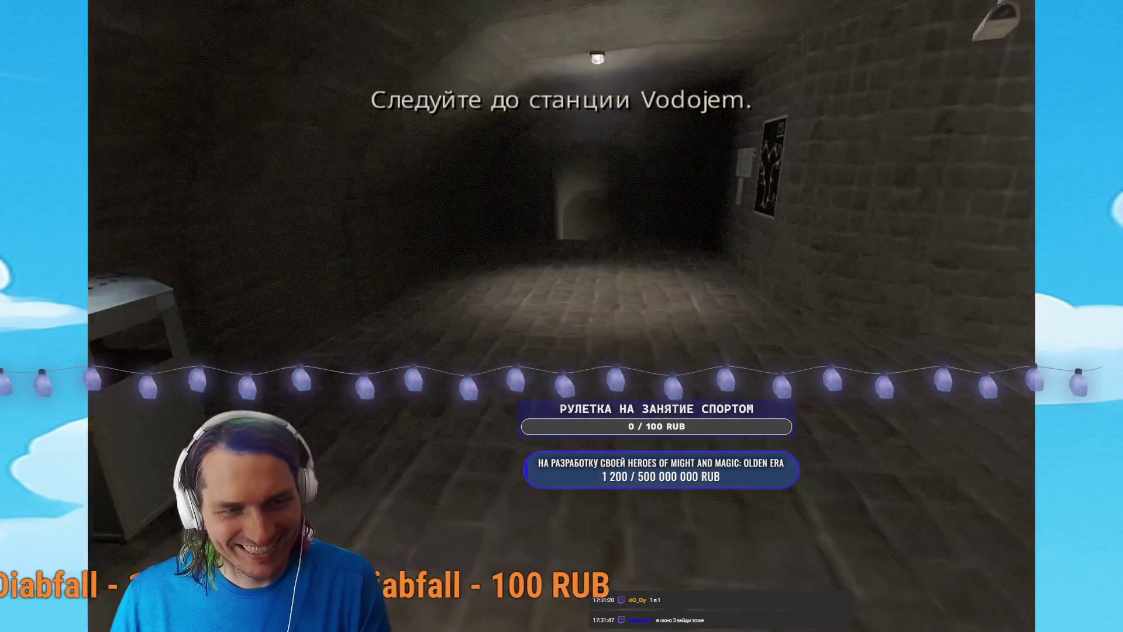
pyautogui.press('w')
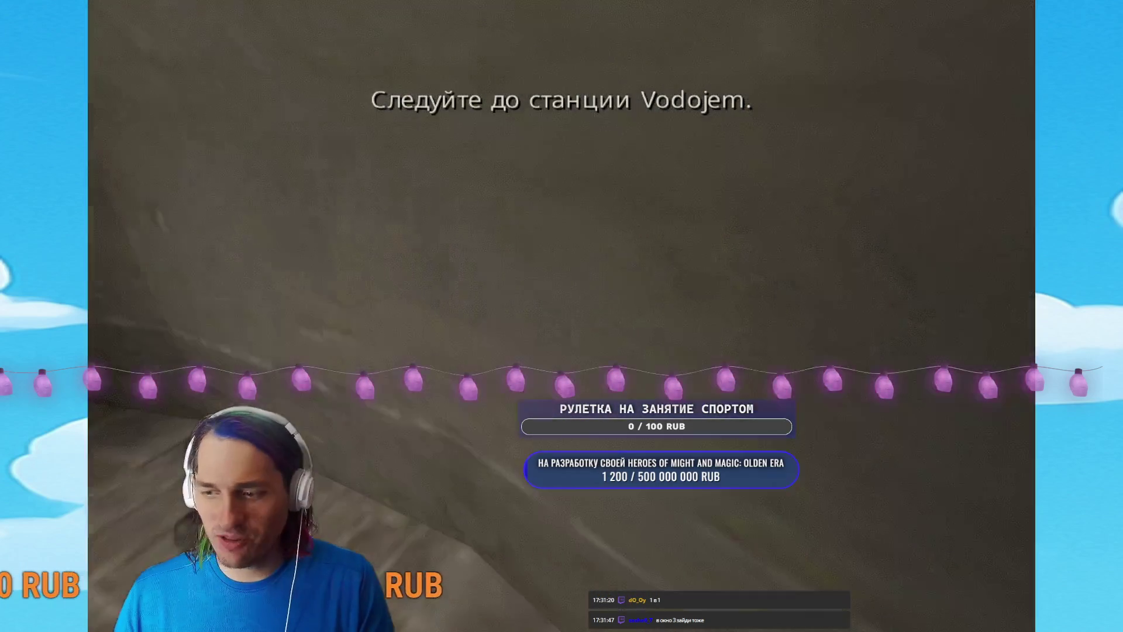